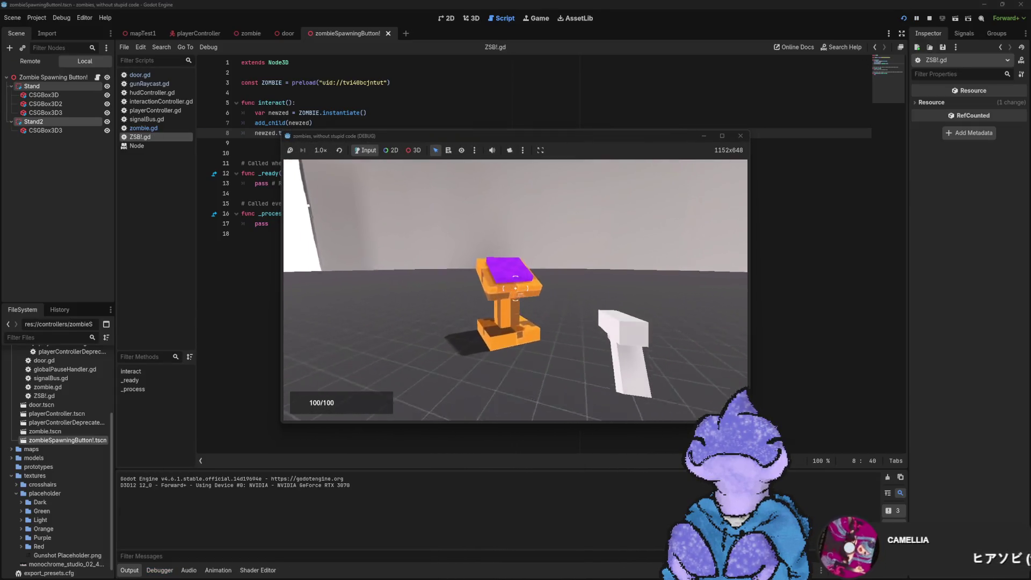
Step: Change line 8 to global_translate and rerun the game to test a zombie spawn
key(e)
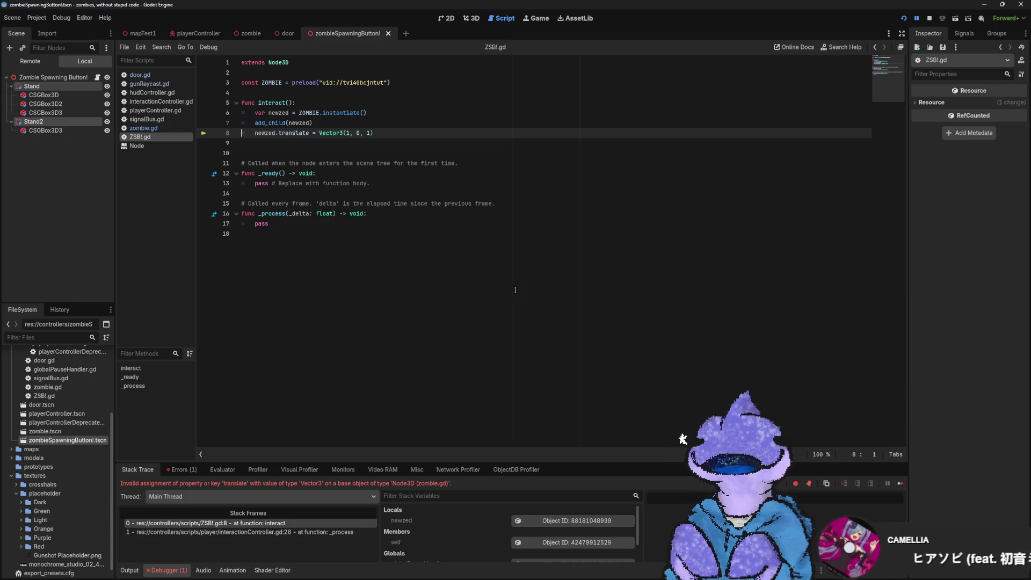
click(278, 132)
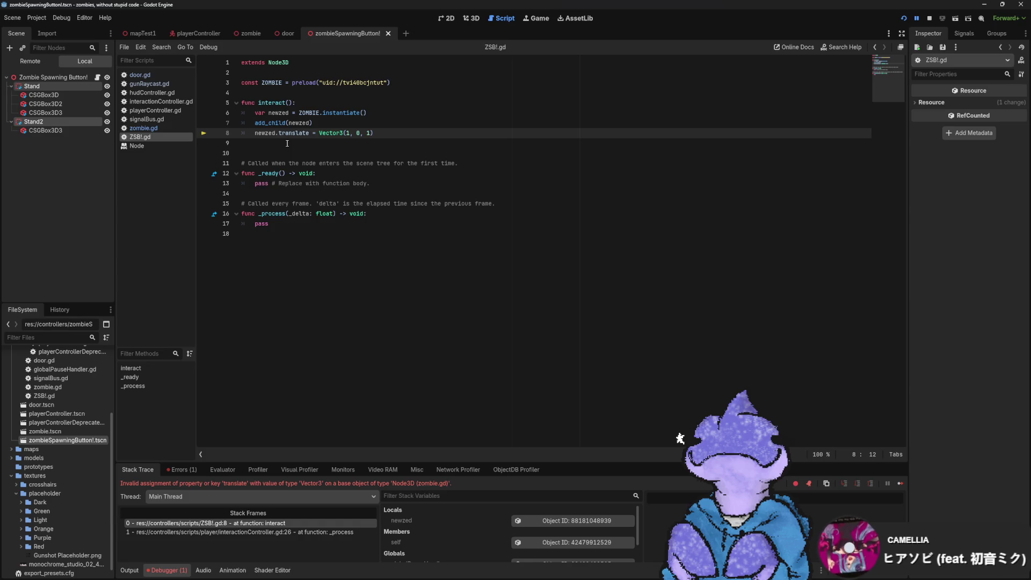
text(global_)
key(F5)
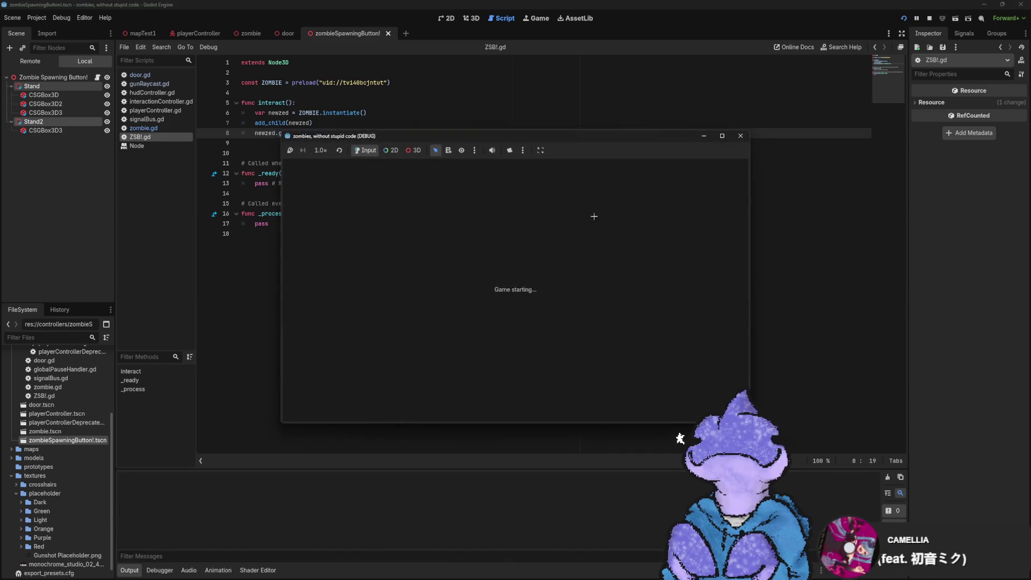
key(e)
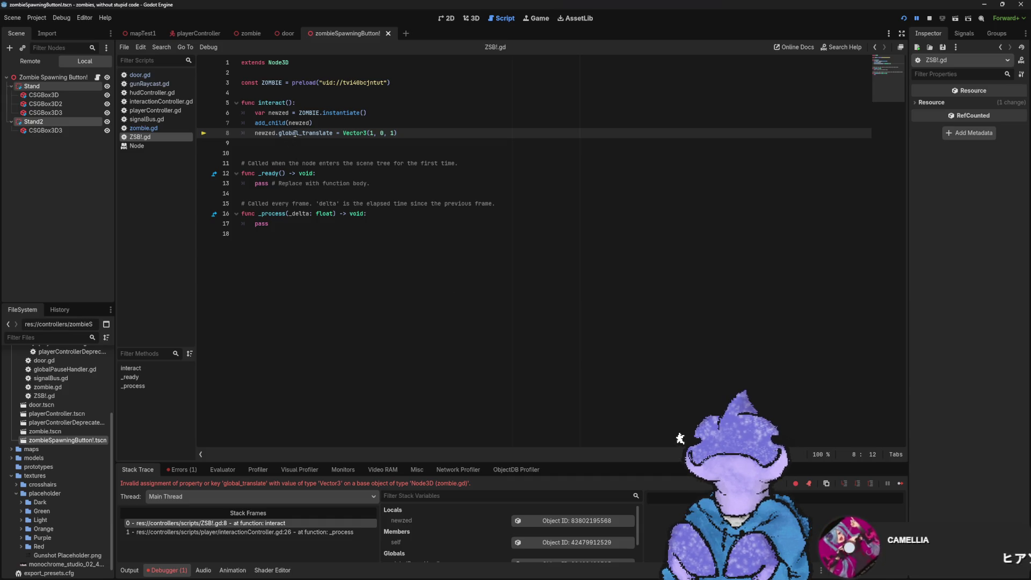
Step: Rewrite line 8 as newzed.translate(Vector3(1, 0, 1)), then save and relaunch the game
click(306, 134)
key(BackSpace)
key(BackSpace)
key(BackSpace)
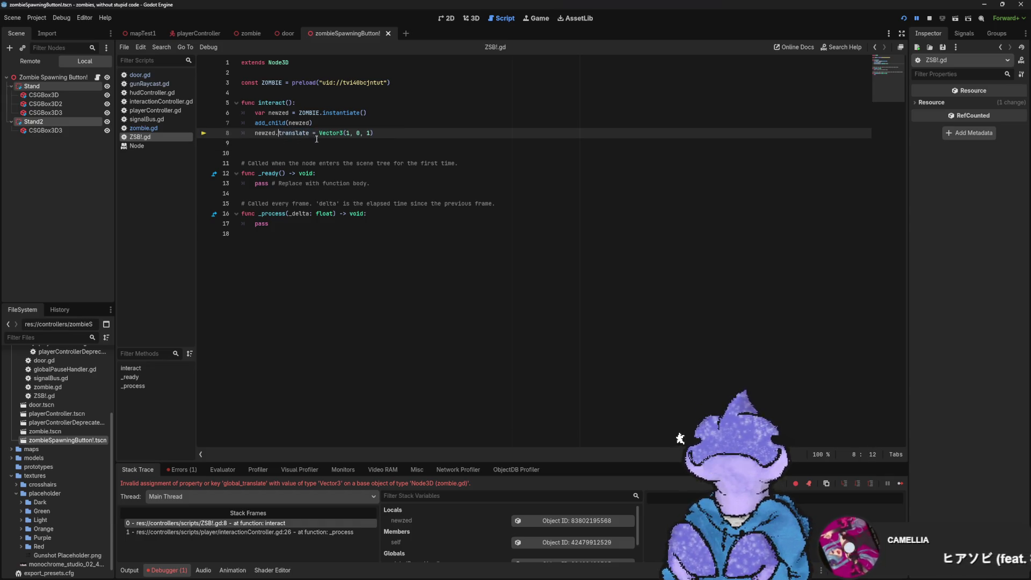
key(BackSpace)
text(ion)
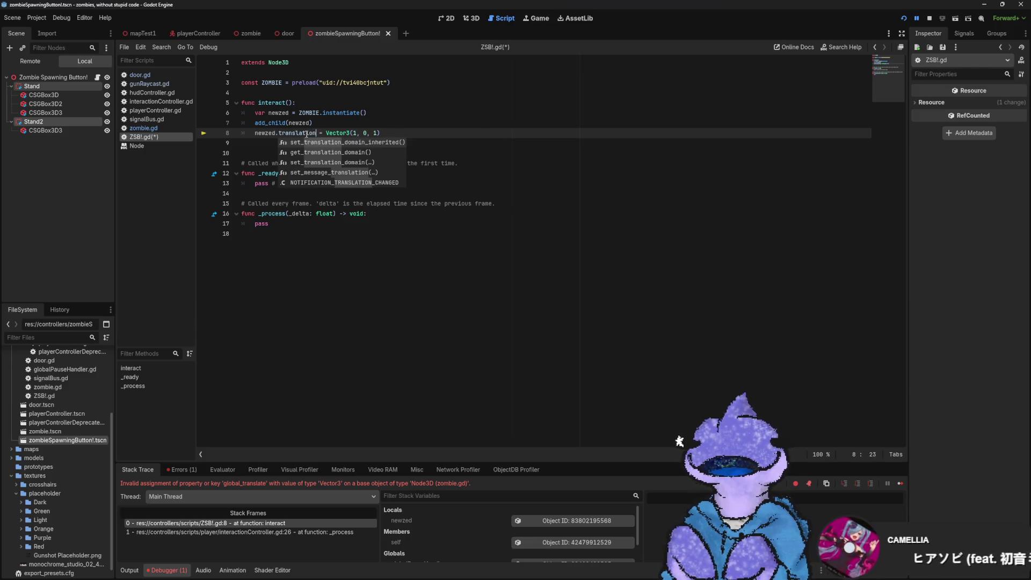
click(405, 136)
click(310, 132)
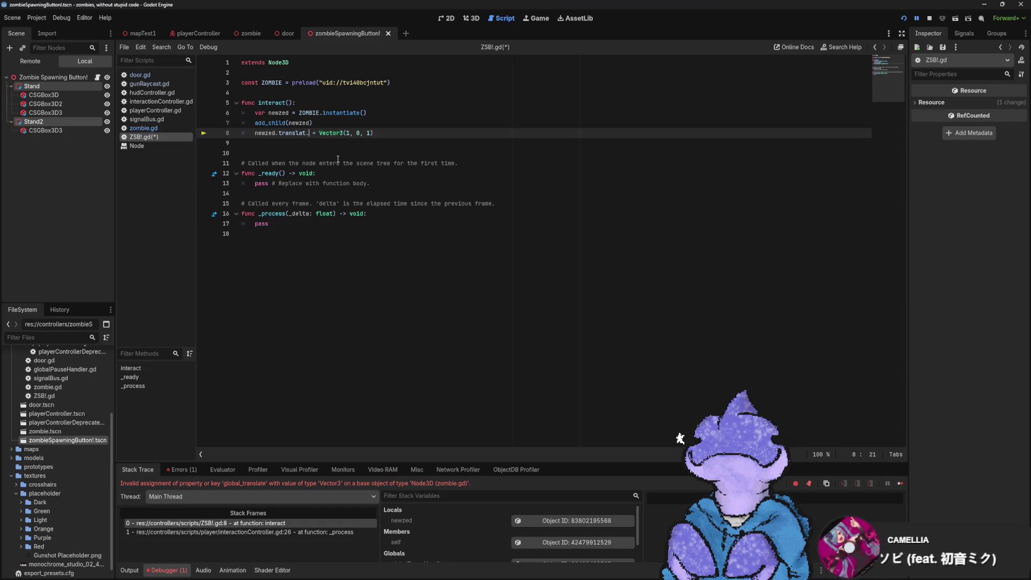
text(e())
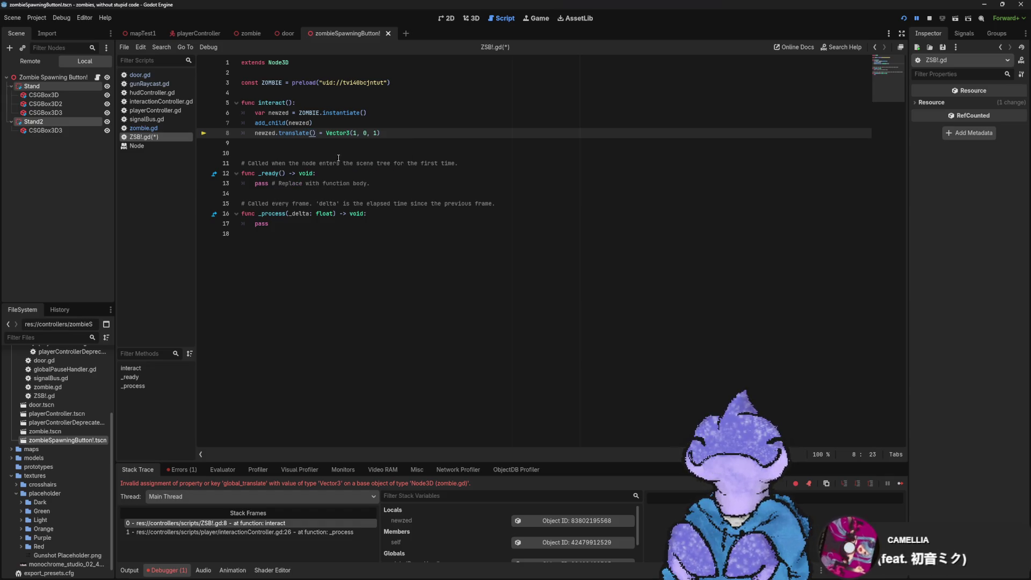
mouse_move(325, 134)
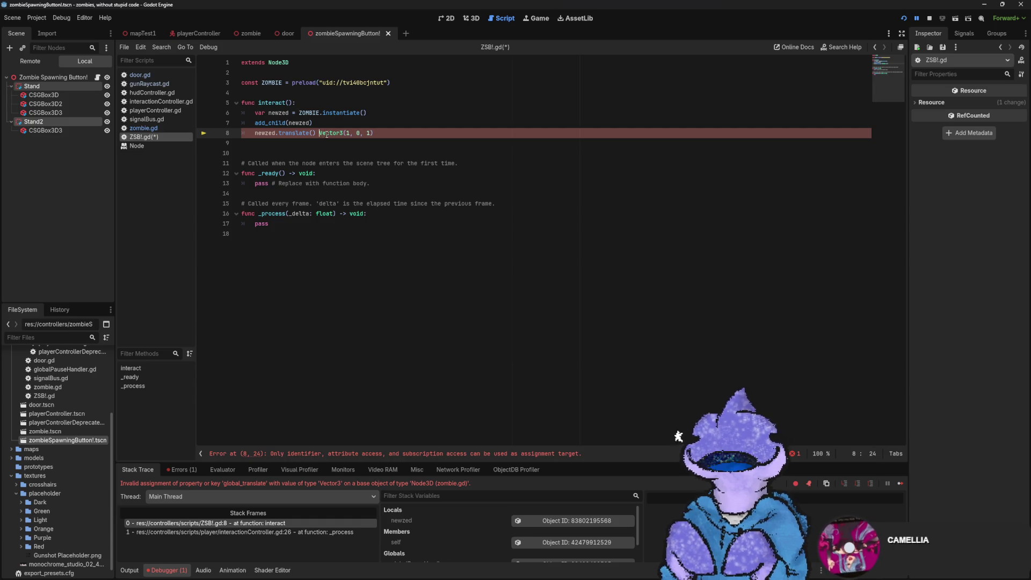
key(BackSpace)
key(BackSpace)
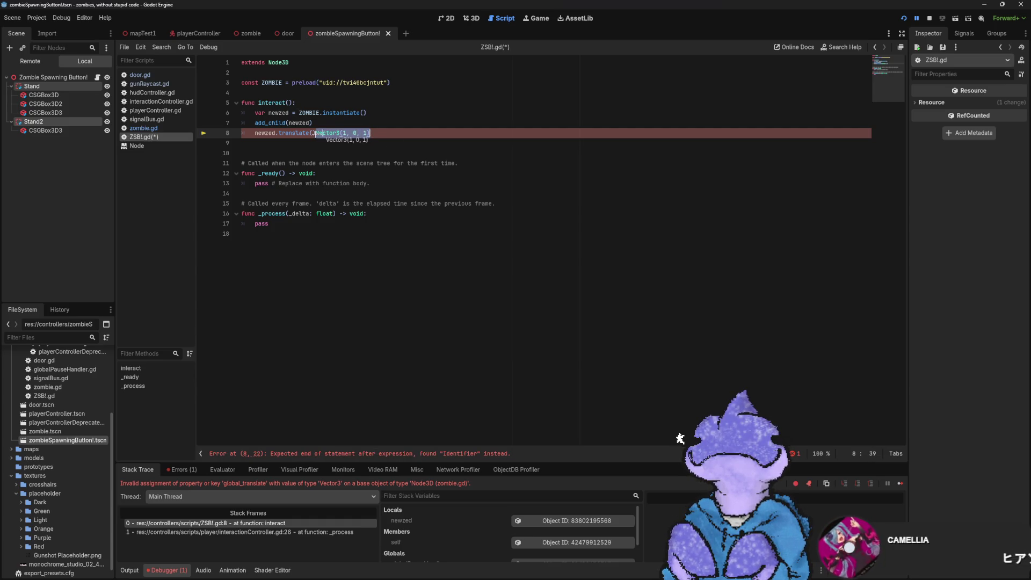
text())
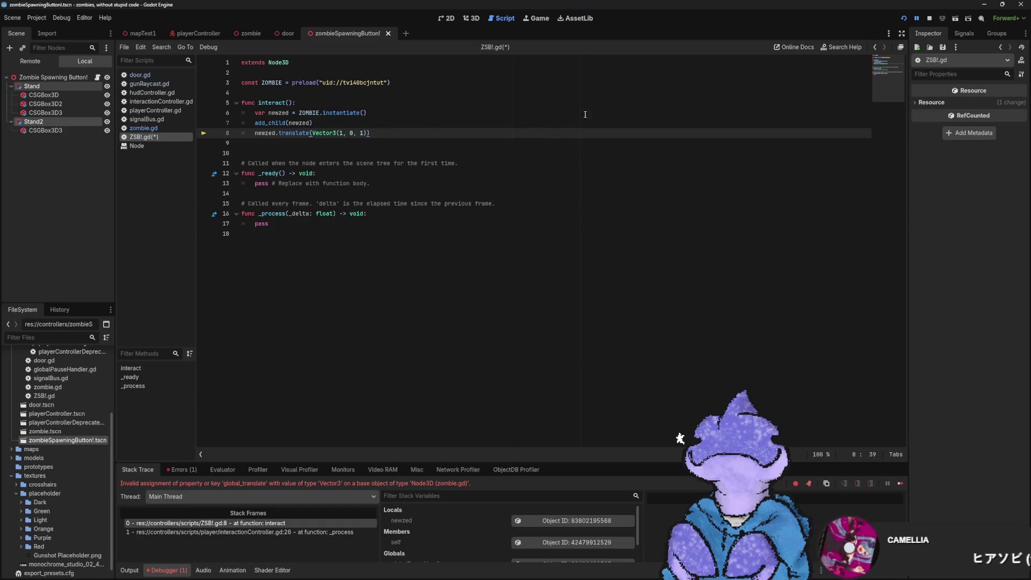
key(F6)
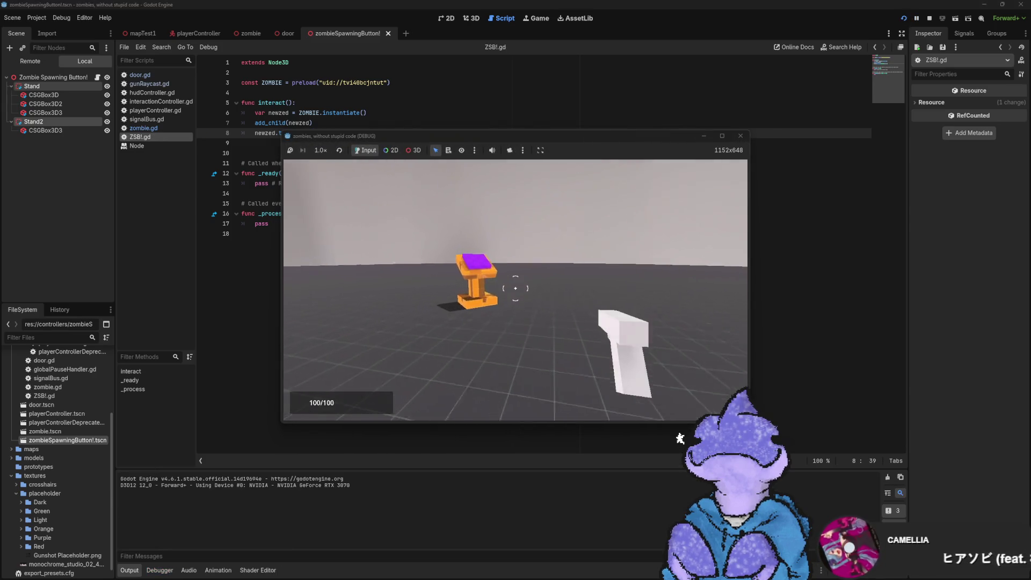
Step: Walk to the stand, spawn a zombie, kill it with three headshots, and stop the game
key(w)
key(e)
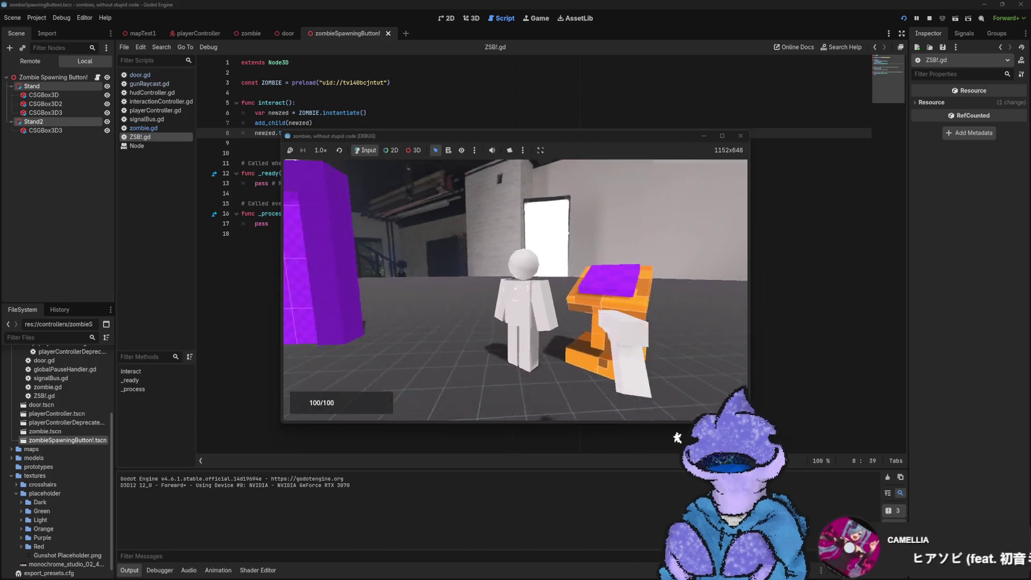
click(515, 289)
click(515, 288)
click(515, 288)
click(515, 288)
click(515, 288)
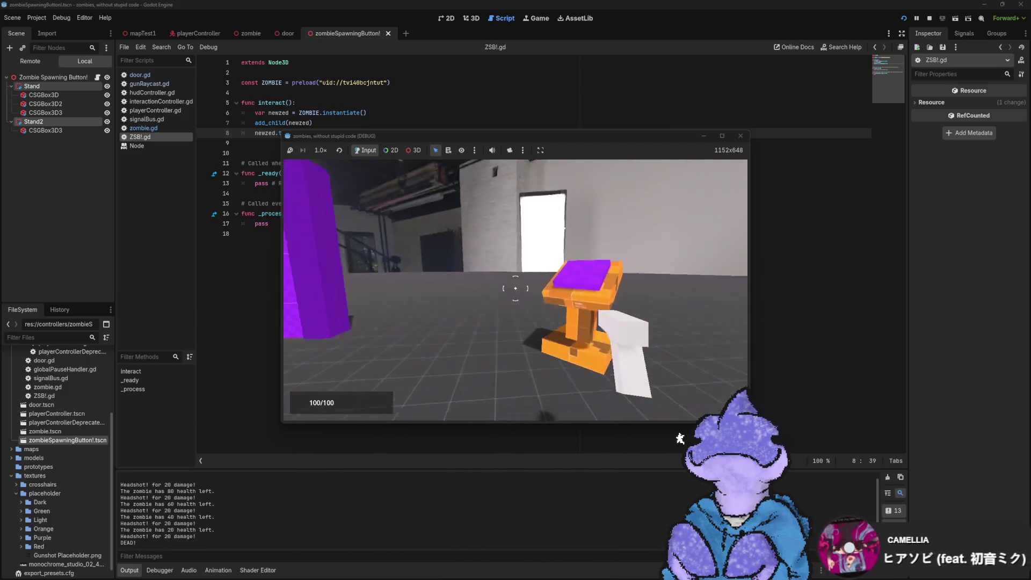
key(s)
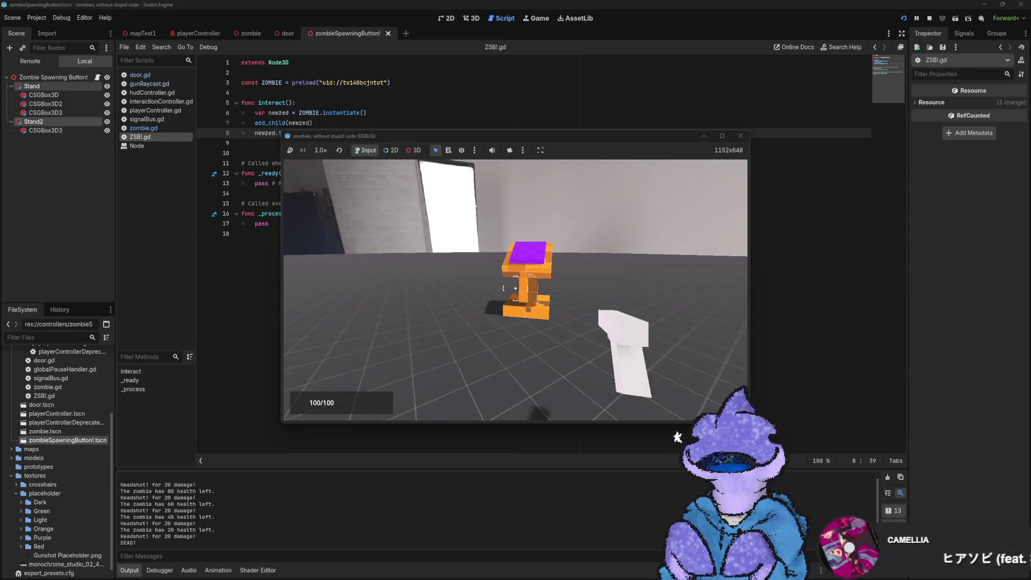
key(F8)
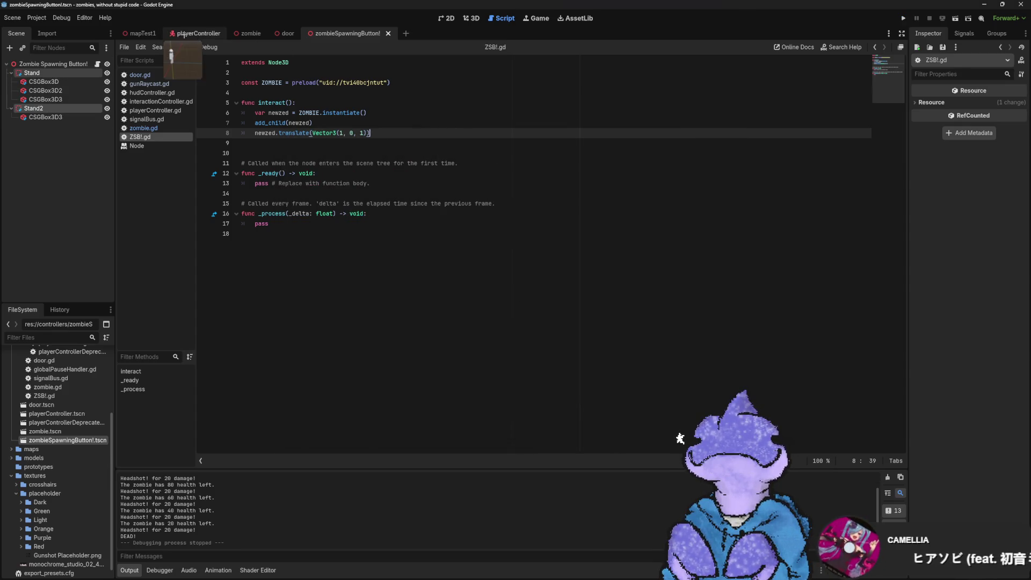
Step: In playerController, add an AnimationTree child to Gun proot, then delete the mistaken node
click(184, 35)
click(59, 119)
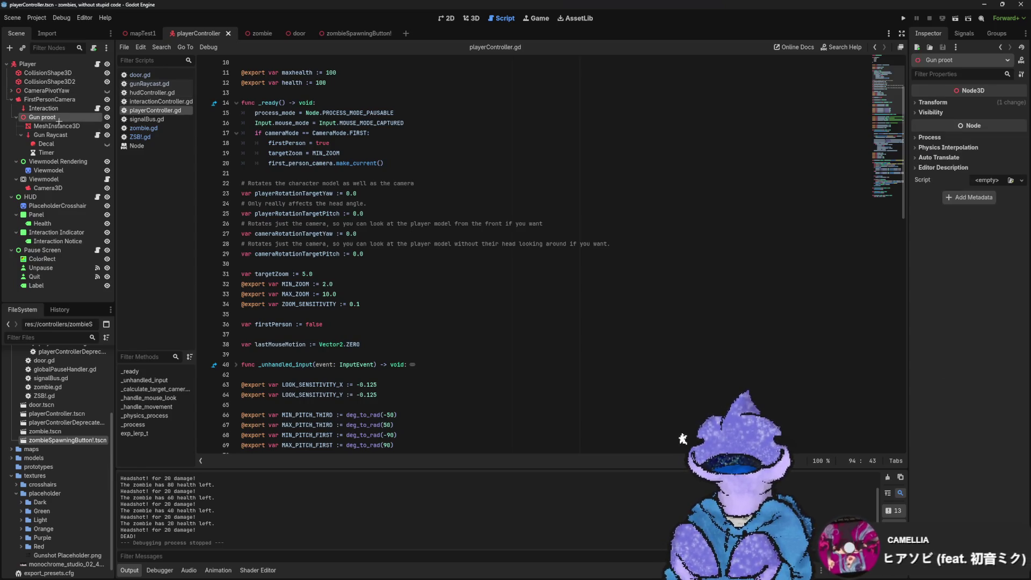
right_click(59, 119)
click(73, 124)
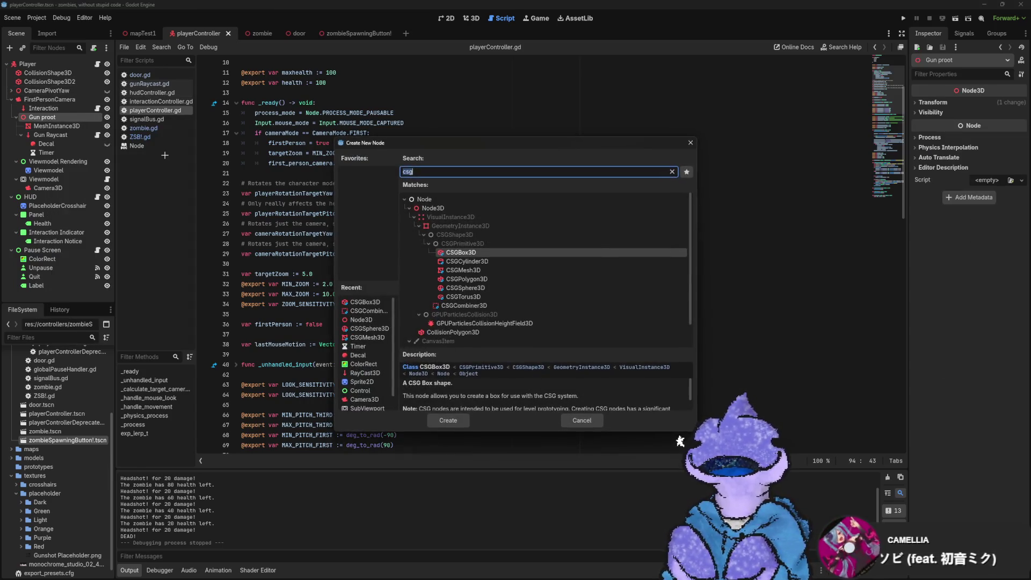
text(a)
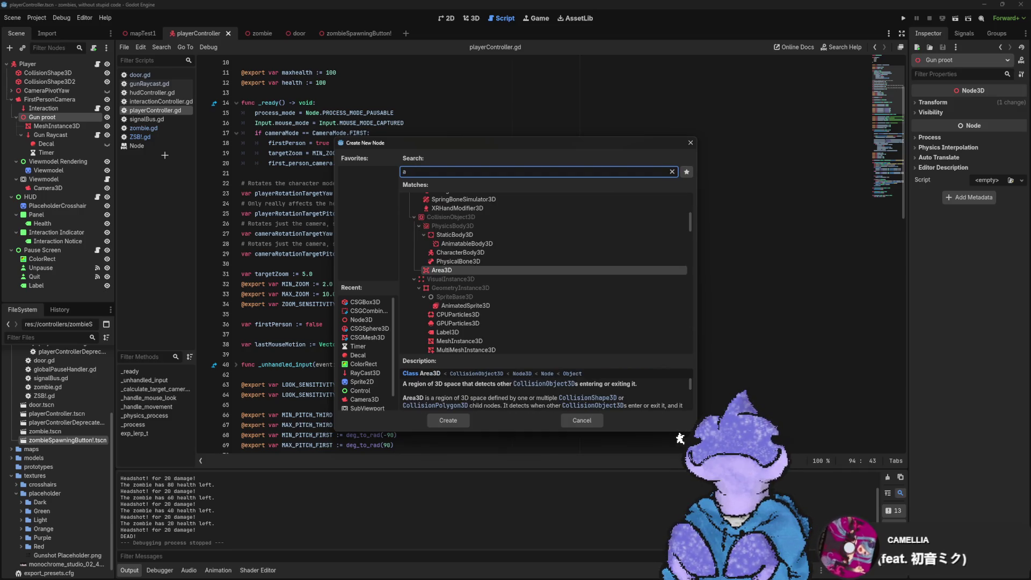
text(nimationtree)
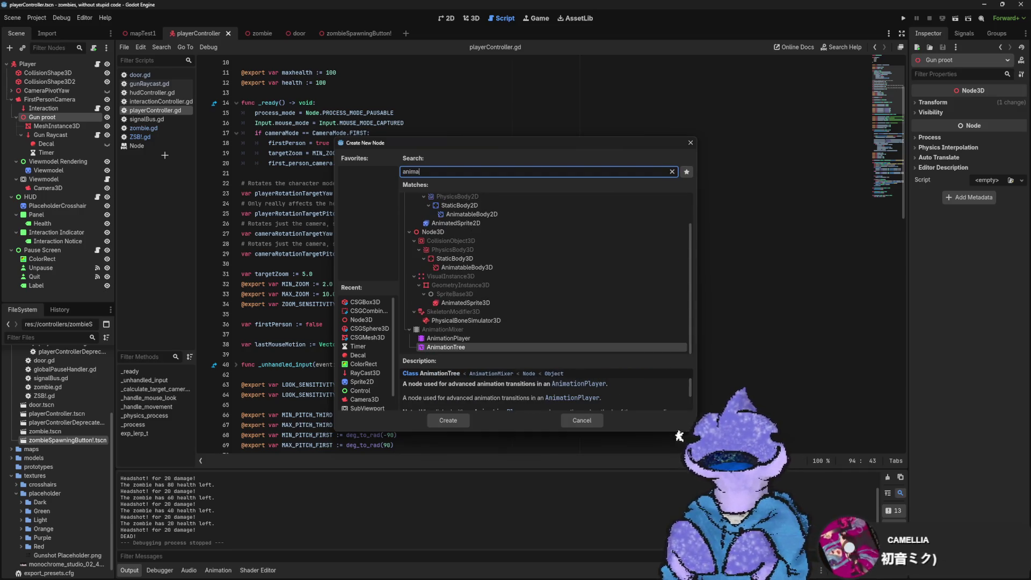
key(Return)
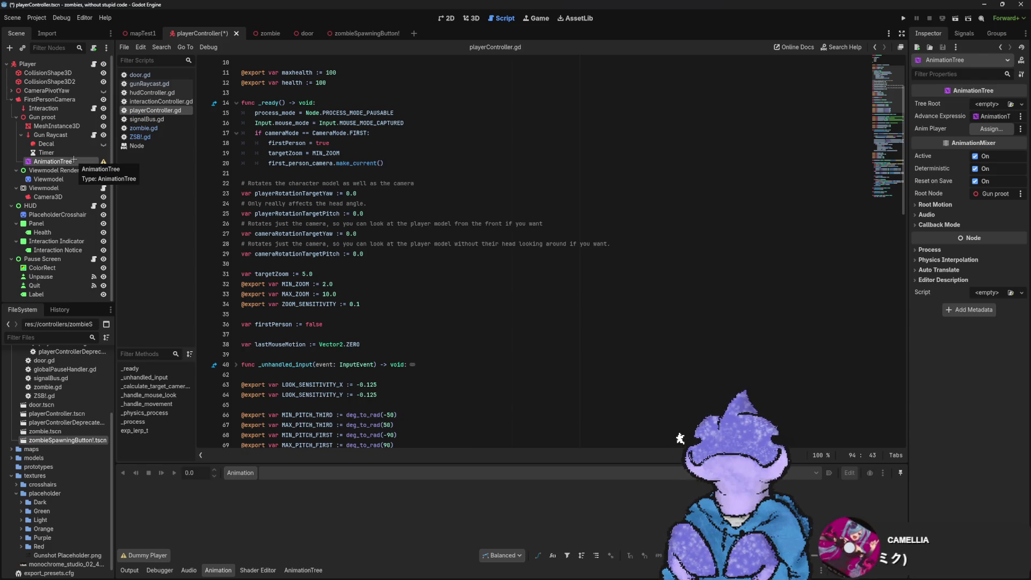
key(Delete)
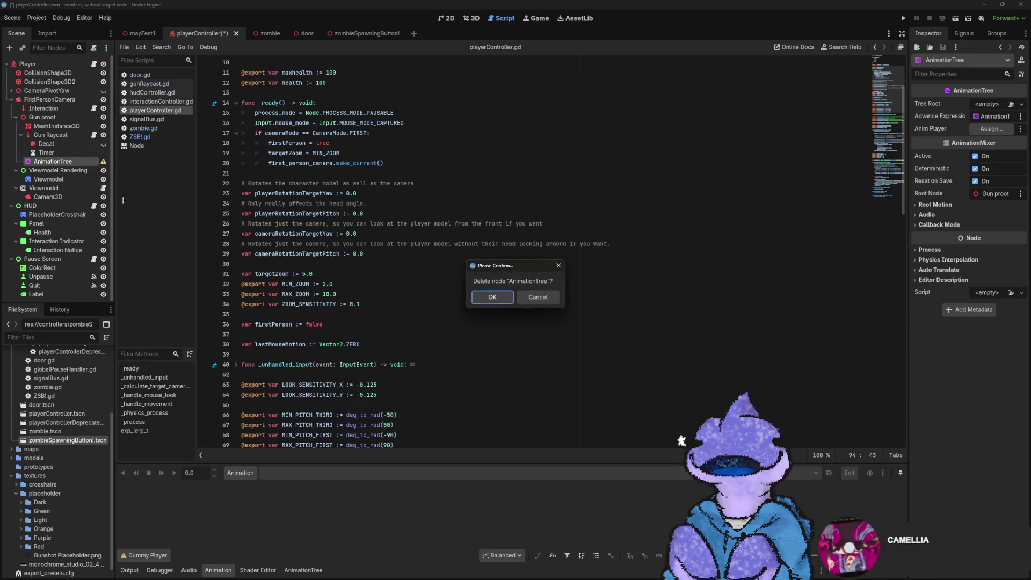
click(488, 299)
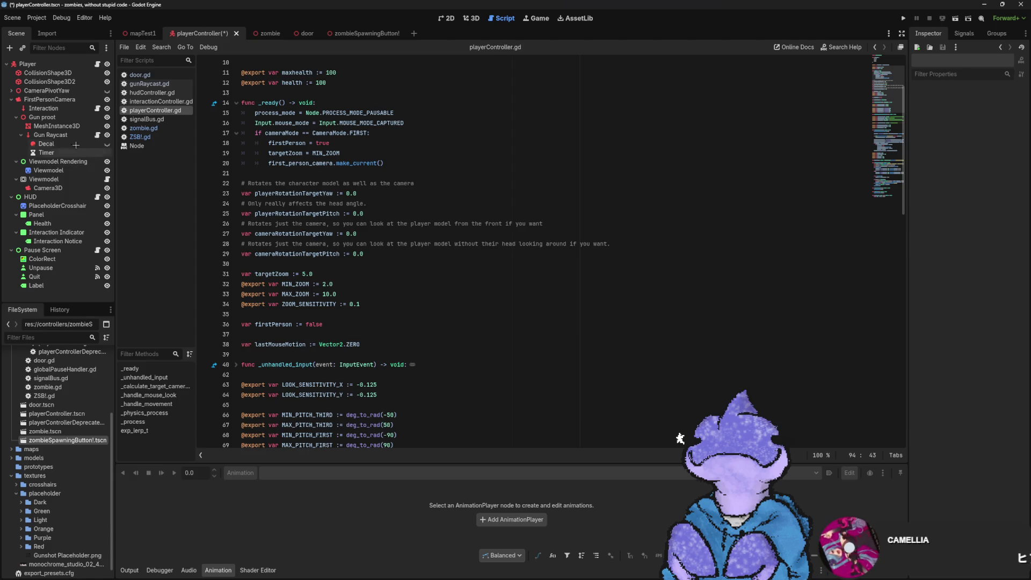
Step: Add an AnimationPlayer child under Gun proot and switch to the 3D view
click(43, 117)
right_click(45, 115)
click(96, 123)
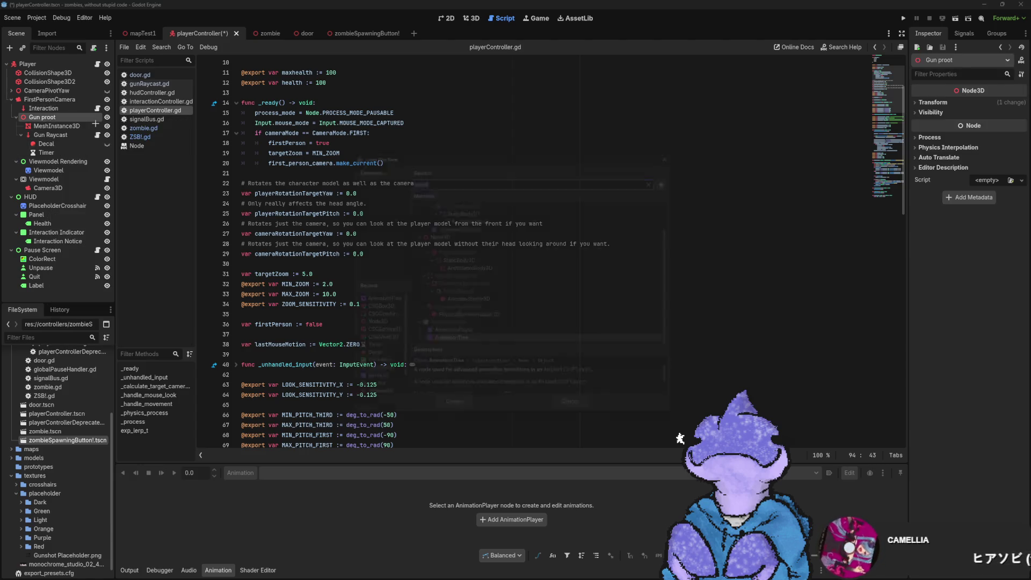
key(Up)
key(Return)
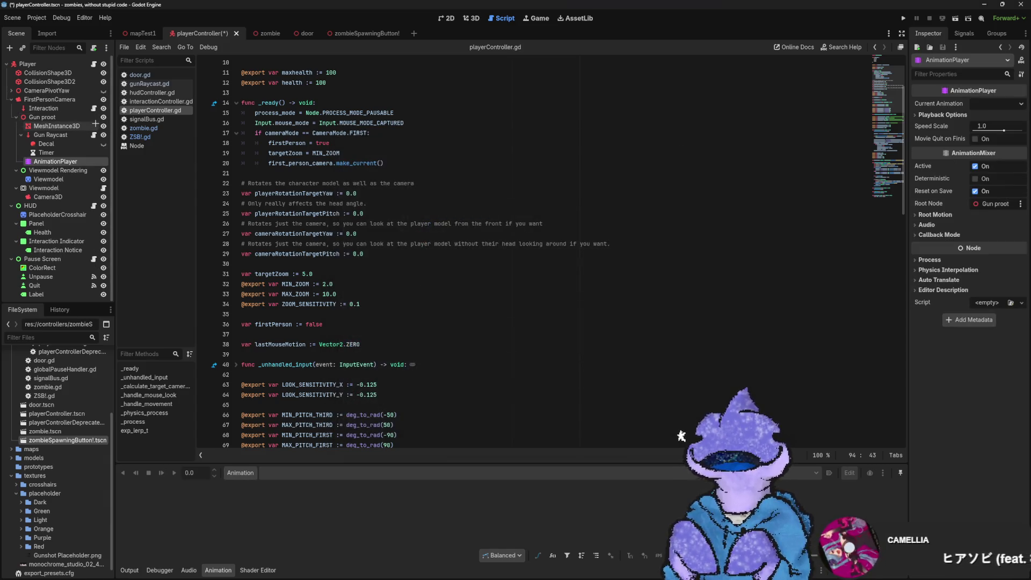
click(58, 161)
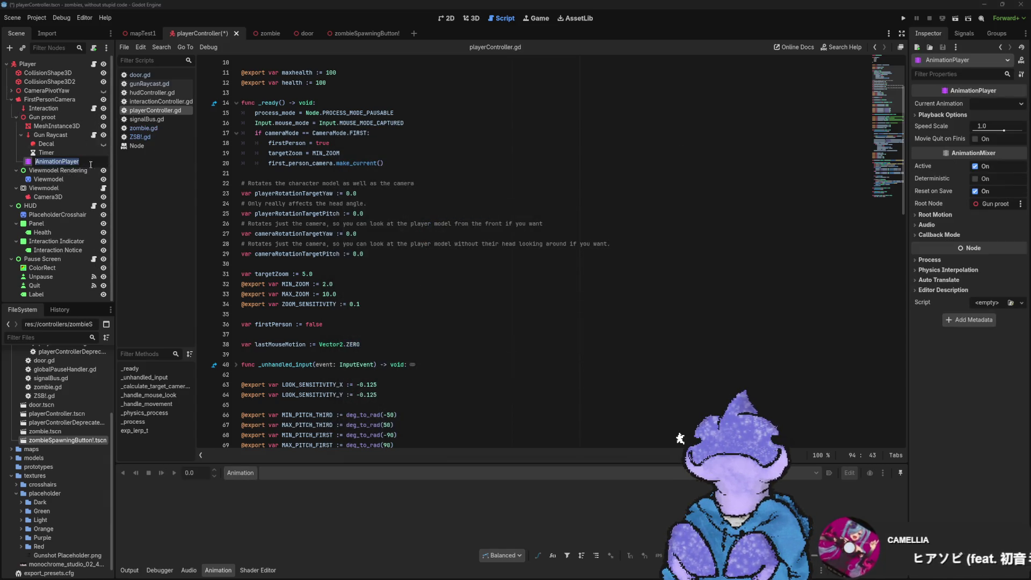
click(22, 162)
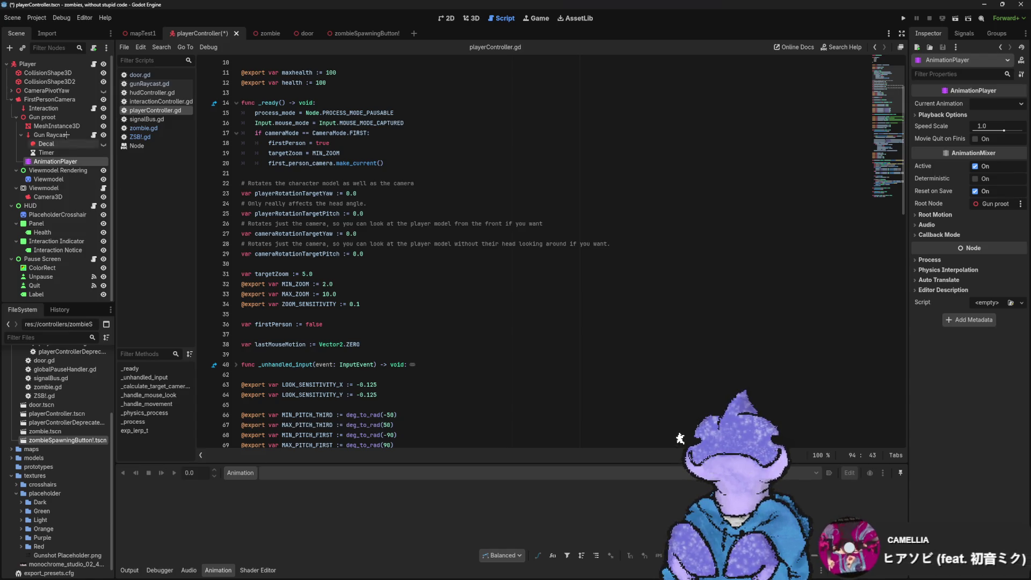
click(471, 17)
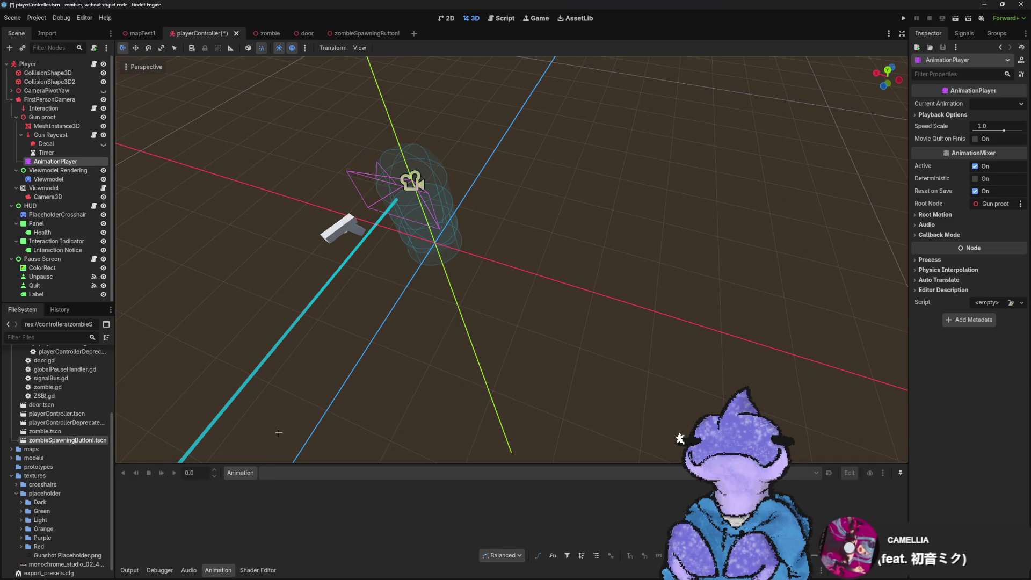
Step: Create a new animation named 'shoot' on the AnimationPlayer
click(240, 473)
click(245, 488)
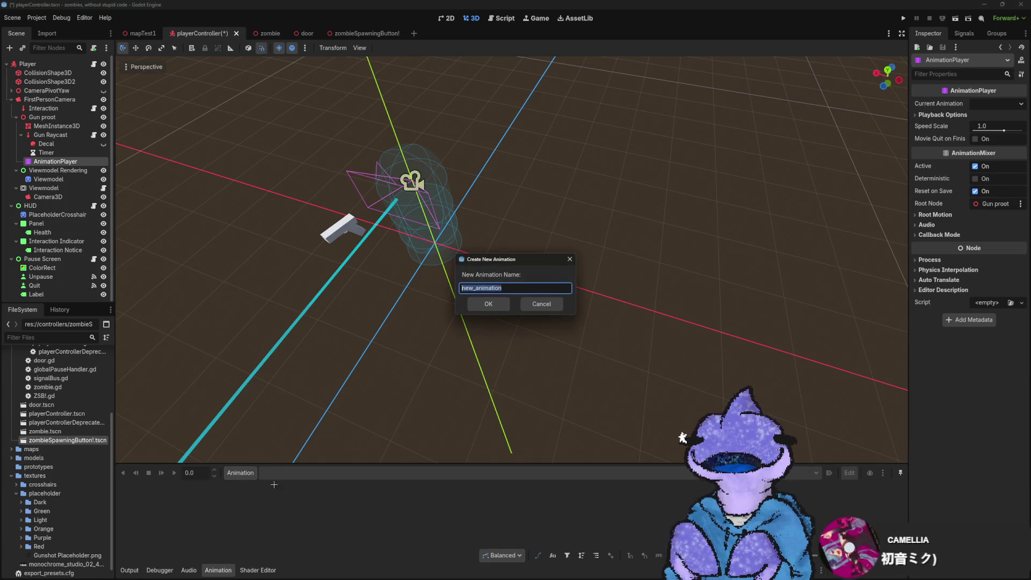
text(shoot)
key(Return)
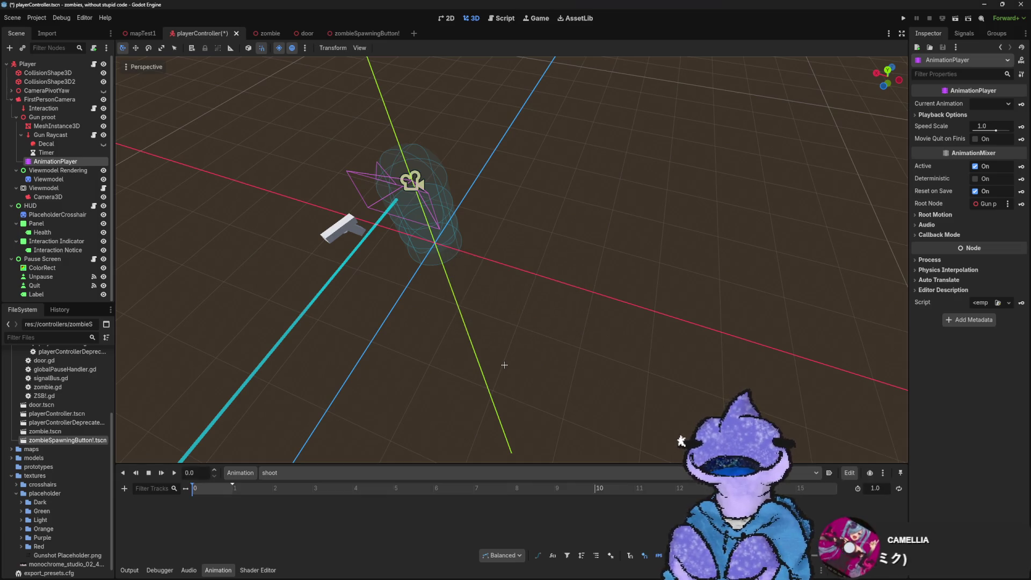
Step: Select the gun mesh and key its current position as a new track
scroll(338, 258, up, 3)
mouse_move(339, 259)
mouse_down()
mouse_move(442, 211)
mouse_move(492, 229)
mouse_up()
scroll(442, 211, down, 1)
click(493, 230)
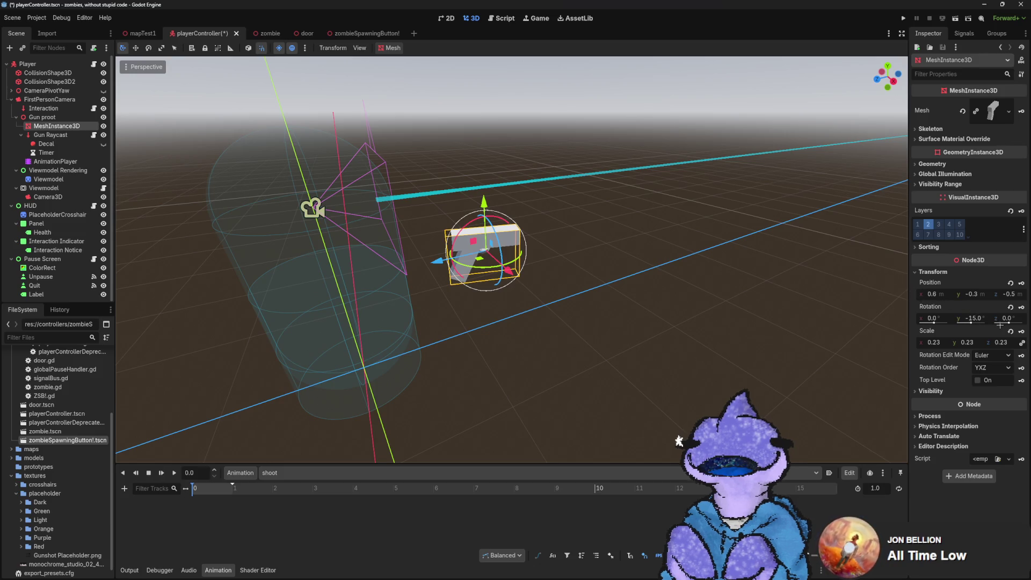
click(1021, 283)
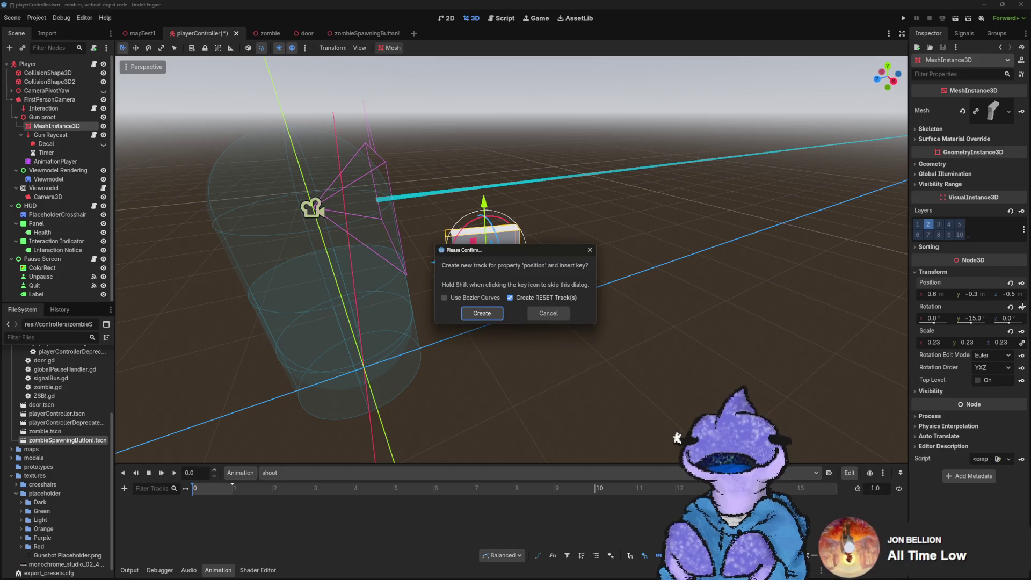
click(480, 314)
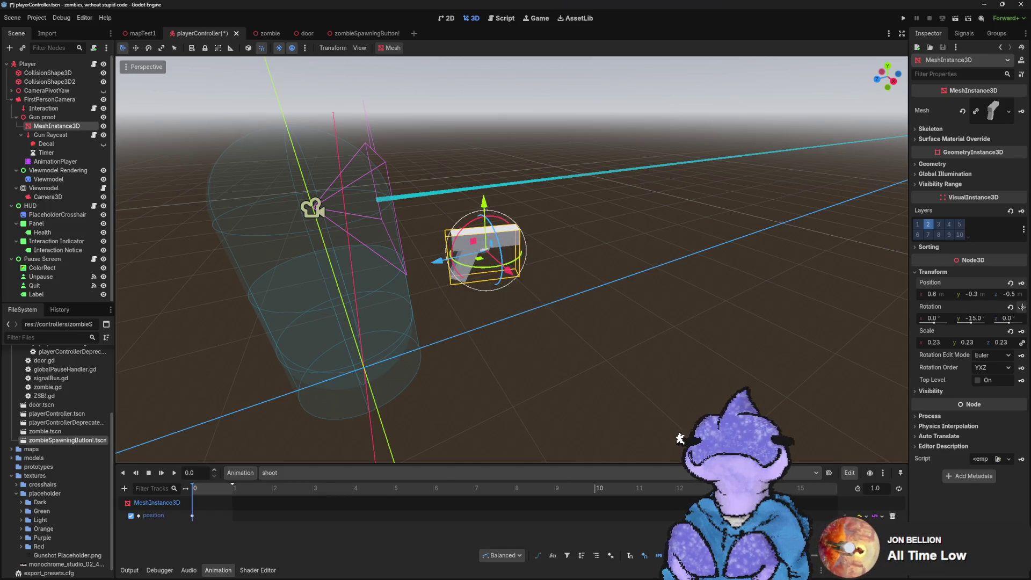
Step: Add a rotation track for the gun, set the animation length to 0.5, and move to 0.25 s
click(1021, 307)
click(483, 315)
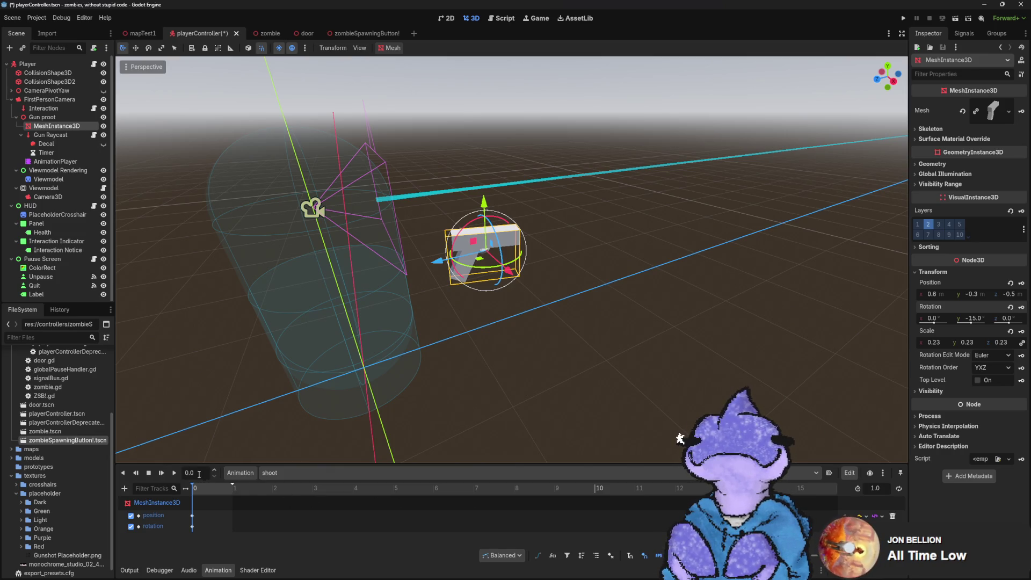
click(880, 488)
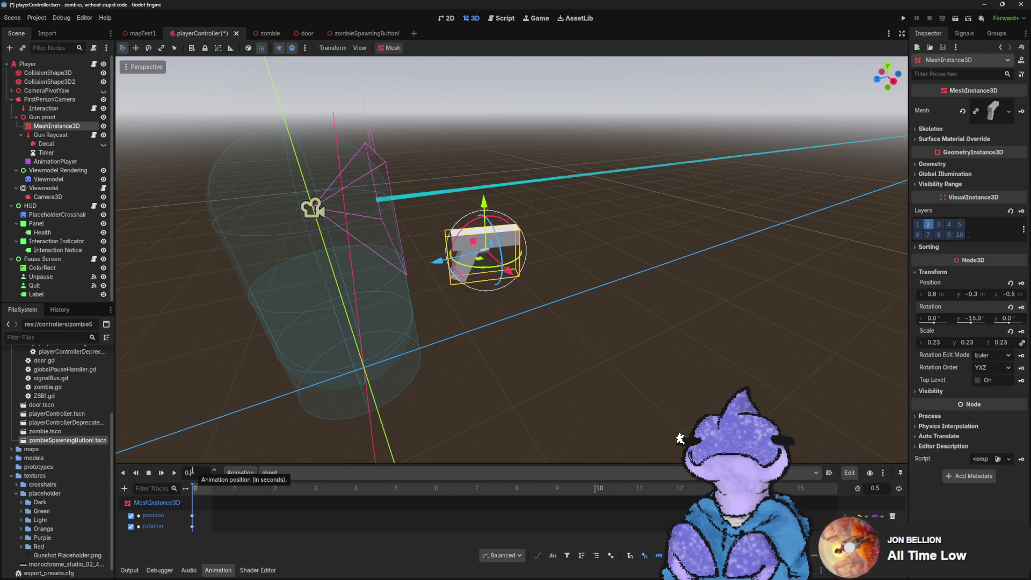
text(25)
key(Return)
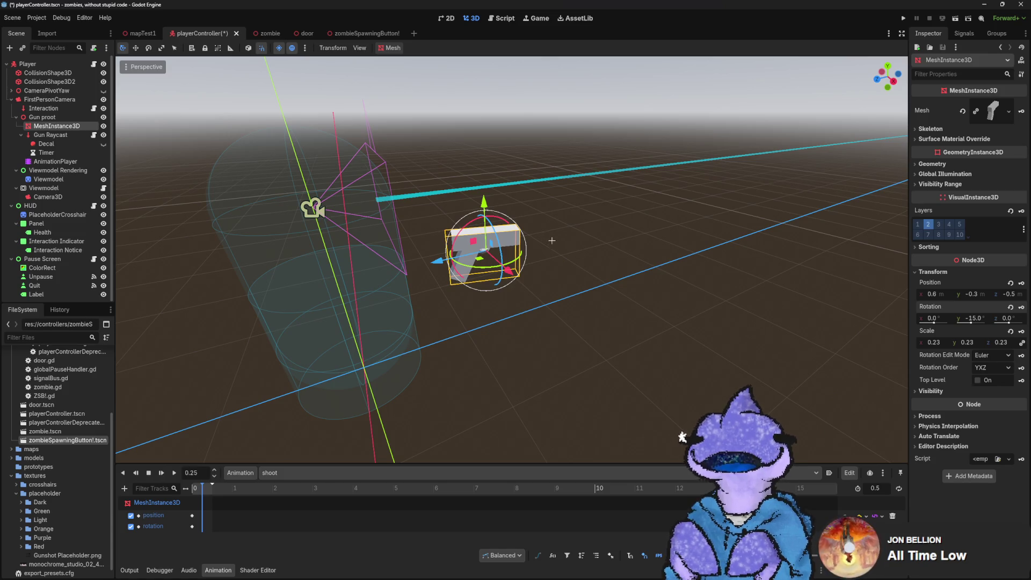
Step: Tilt the gun upward, raise it slightly, and key the new pose at 0.25 s
mouse_move(472, 226)
mouse_down()
mouse_move(534, 226)
mouse_move(565, 247)
mouse_up()
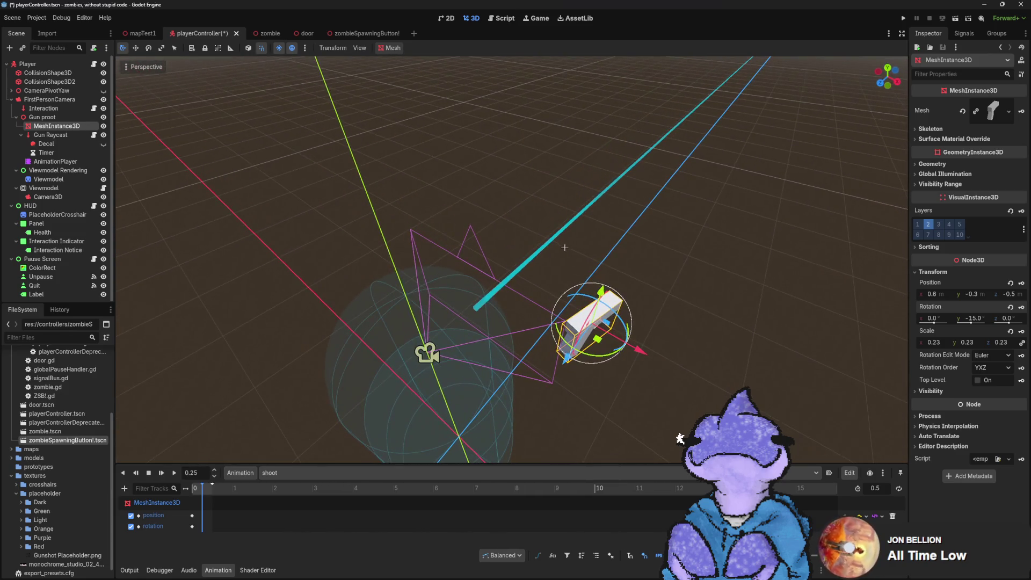
drag(591, 306, 588, 313)
click(588, 313)
key(g)
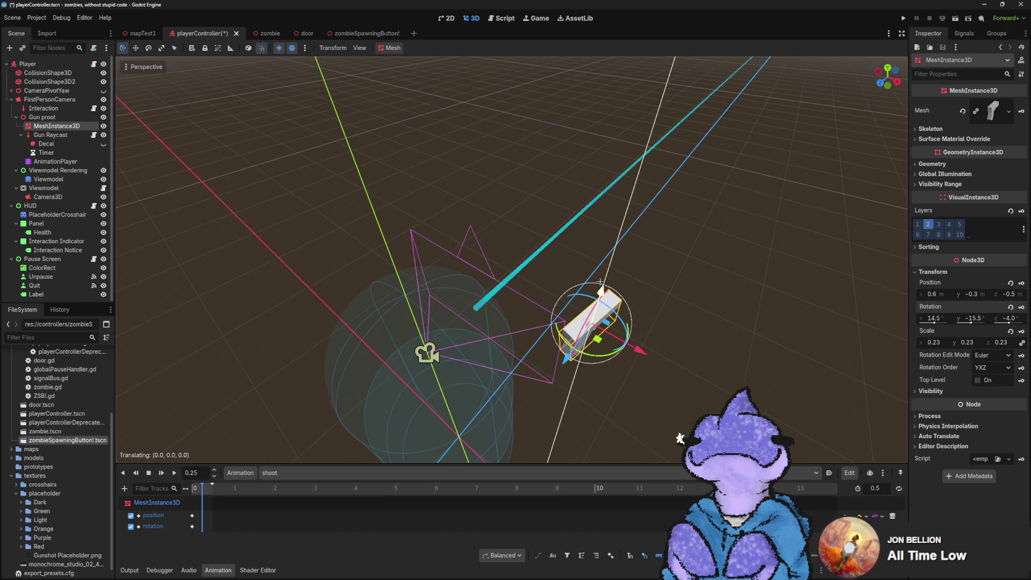
click(592, 322)
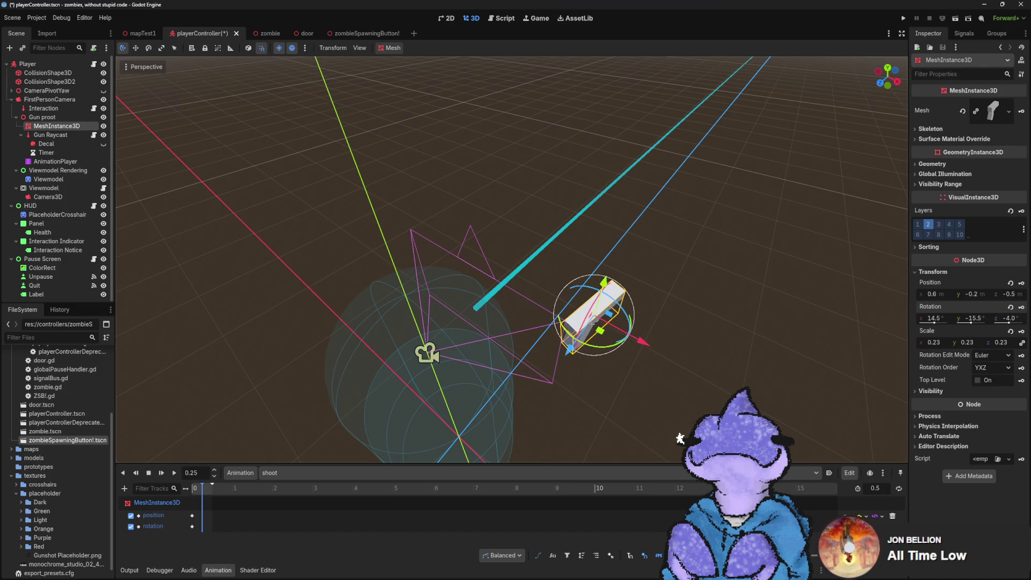
drag(622, 306, 632, 321)
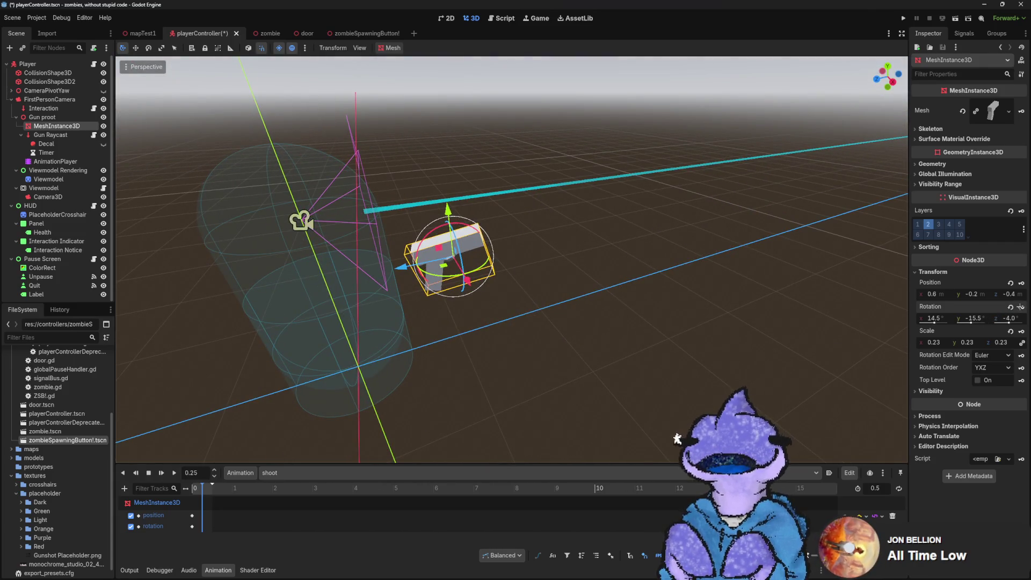
click(1022, 285)
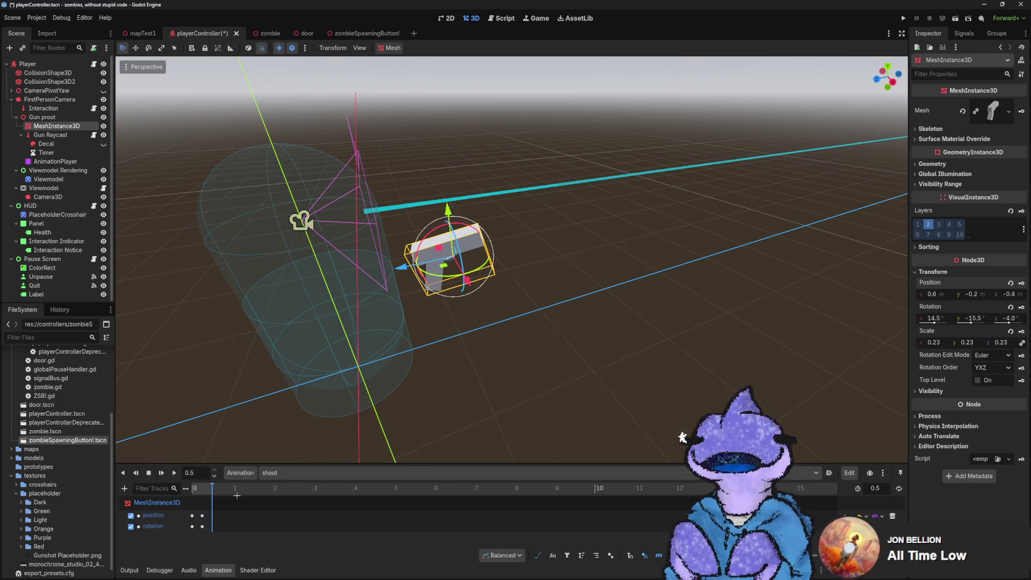
Step: Move the playhead to 0.5 s, undo a gun nudge, and return the playhead to the start
click(215, 488)
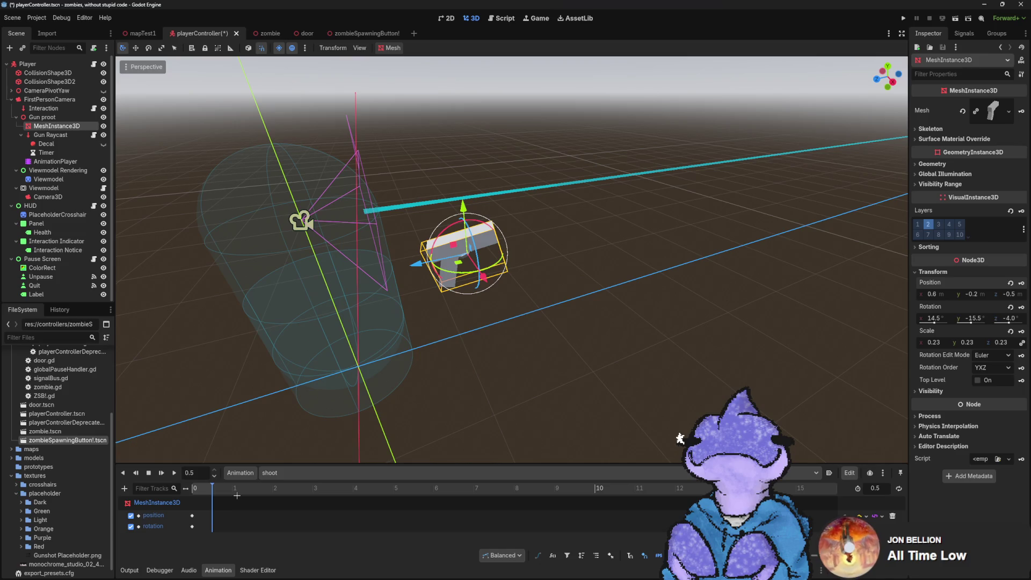
key(ctrl+z)
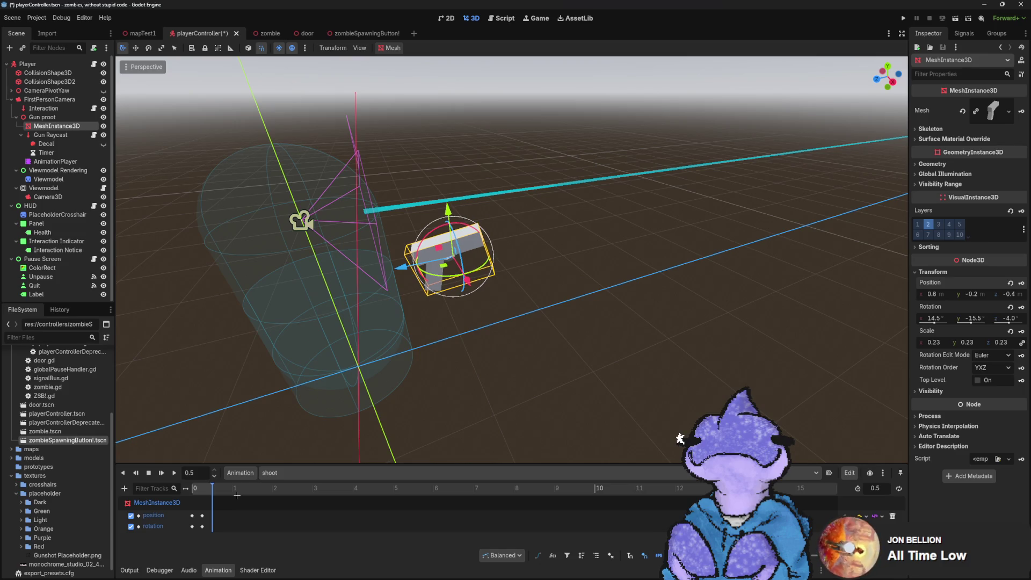
click(544, 339)
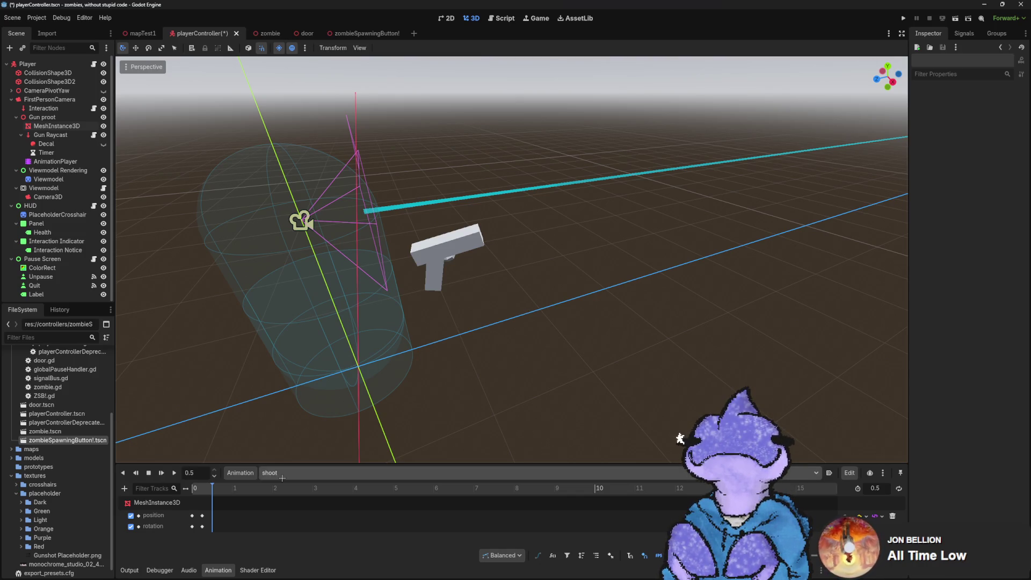
drag(213, 490, 194, 490)
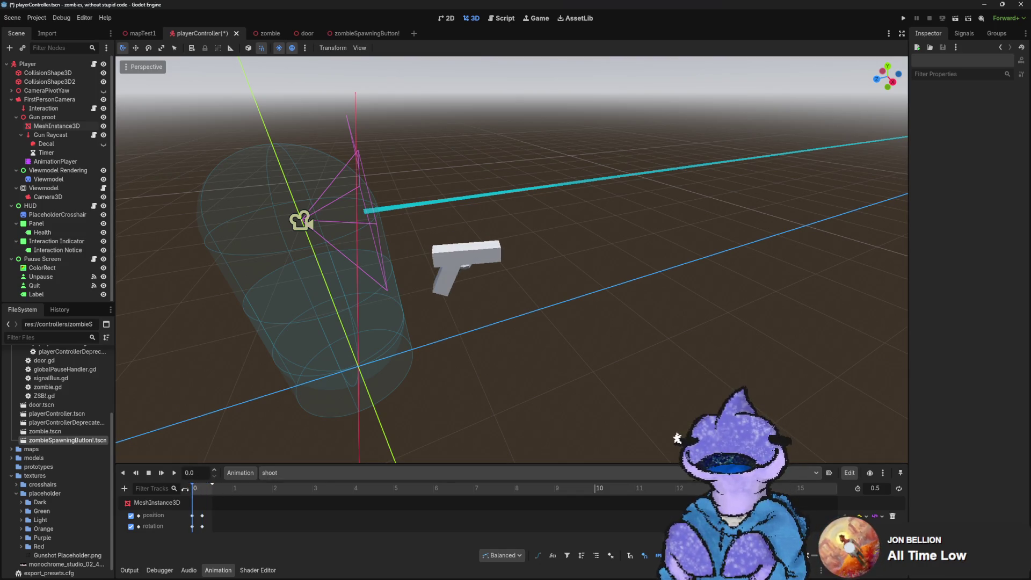
click(456, 267)
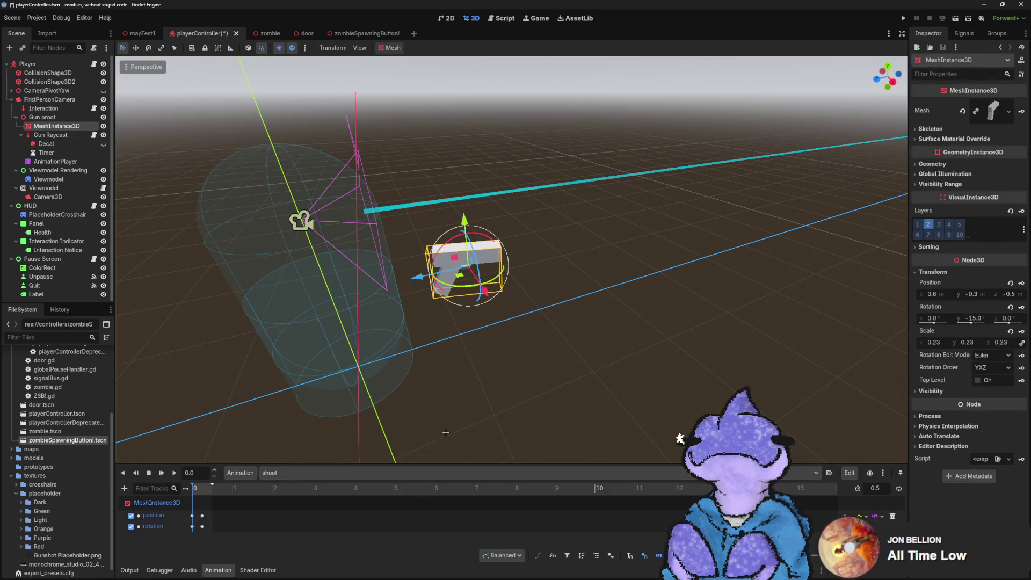
Step: Duplicate the starting position and rotation keys and preview the shoot animation
right_click(191, 516)
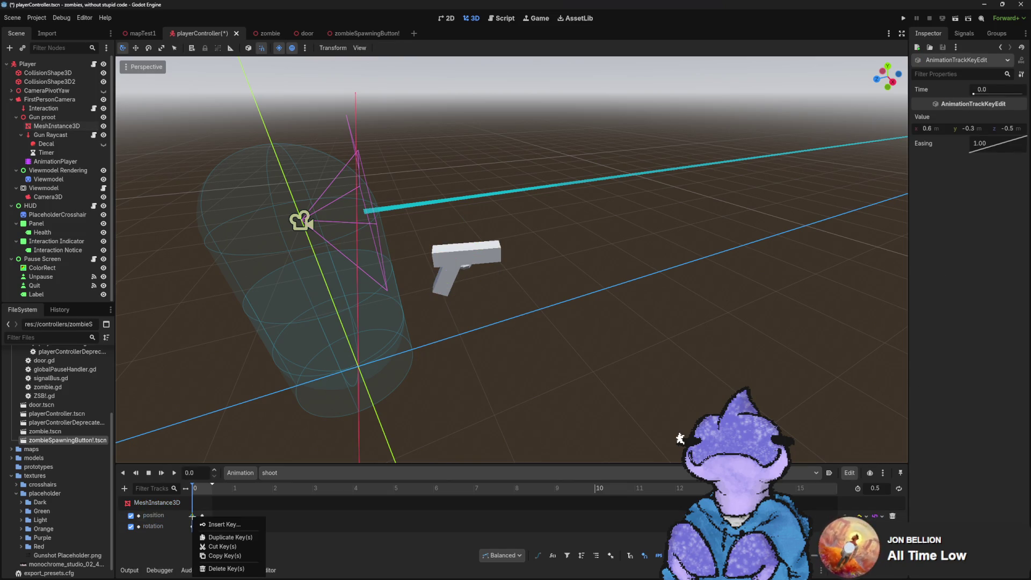
click(222, 536)
right_click(211, 509)
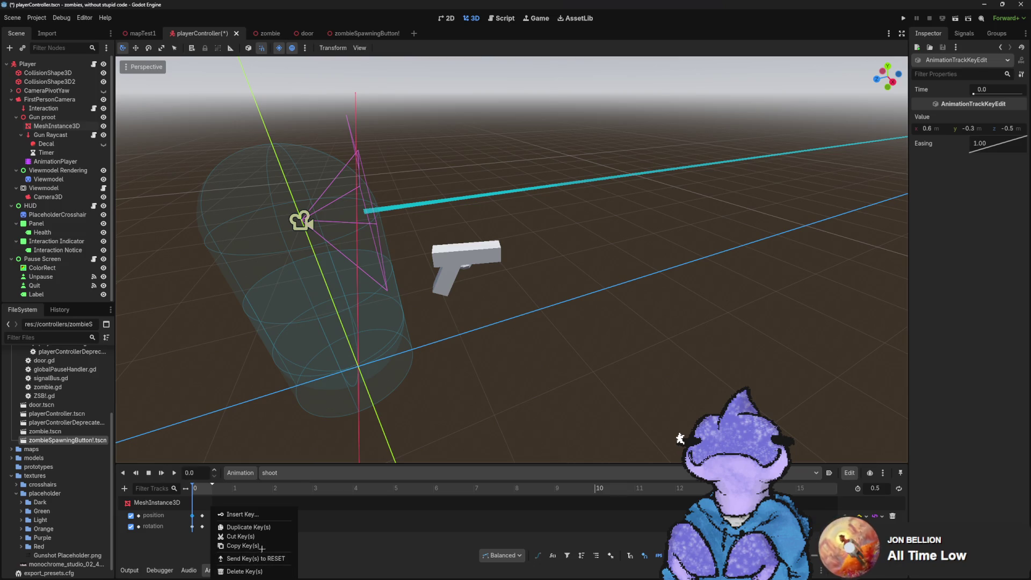
click(244, 514)
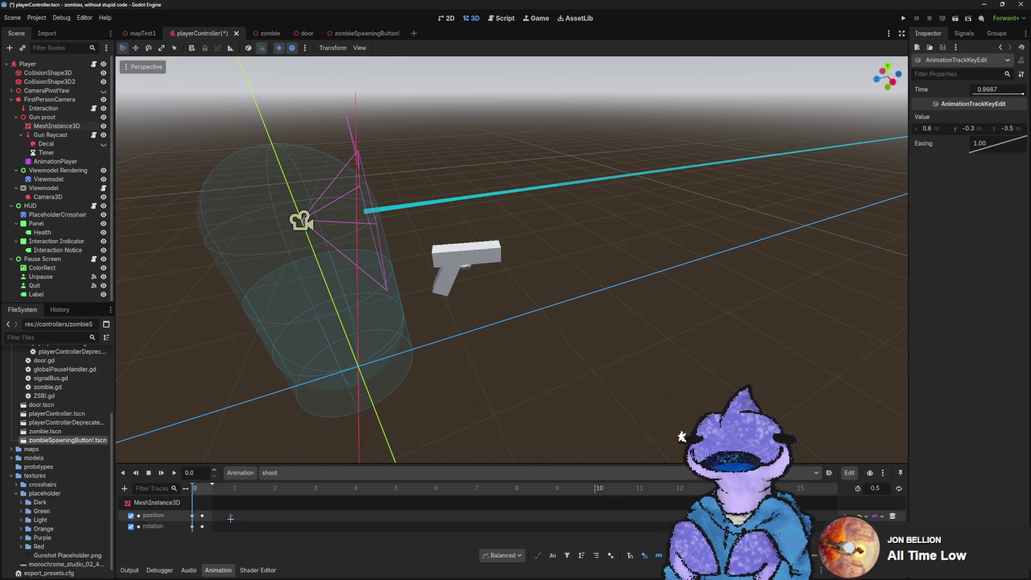
click(215, 534)
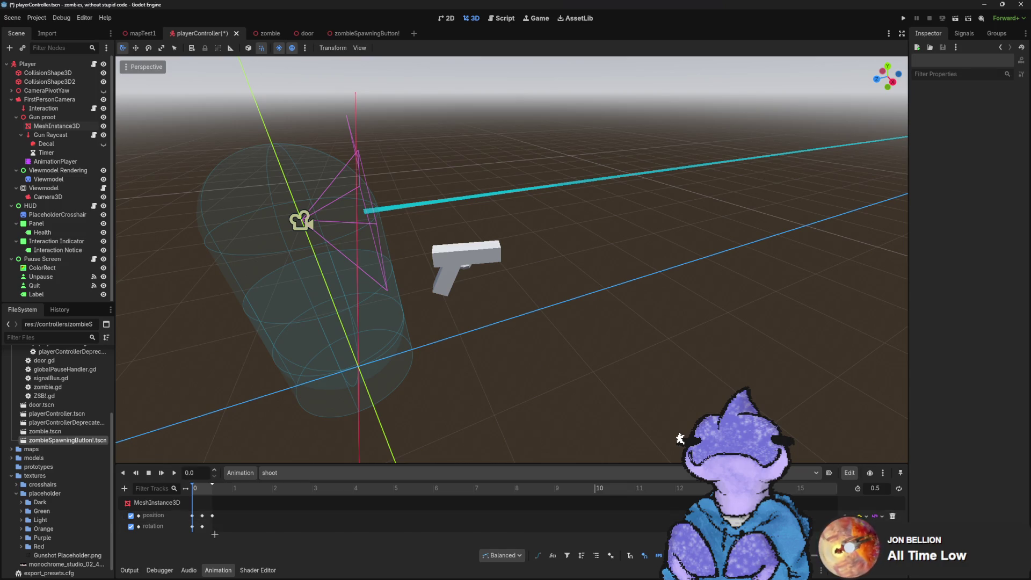
right_click(192, 528)
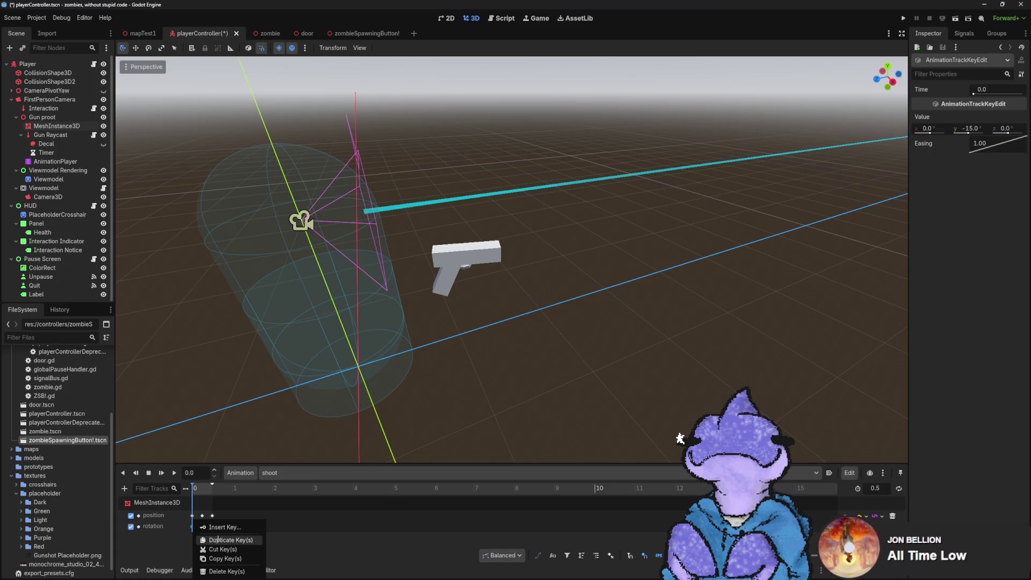
click(219, 528)
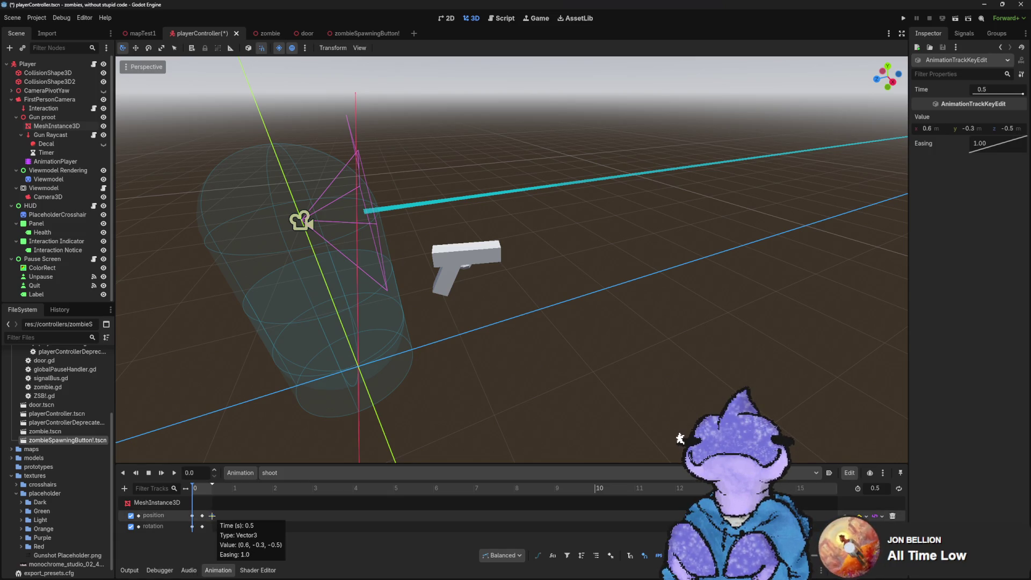
click(201, 515)
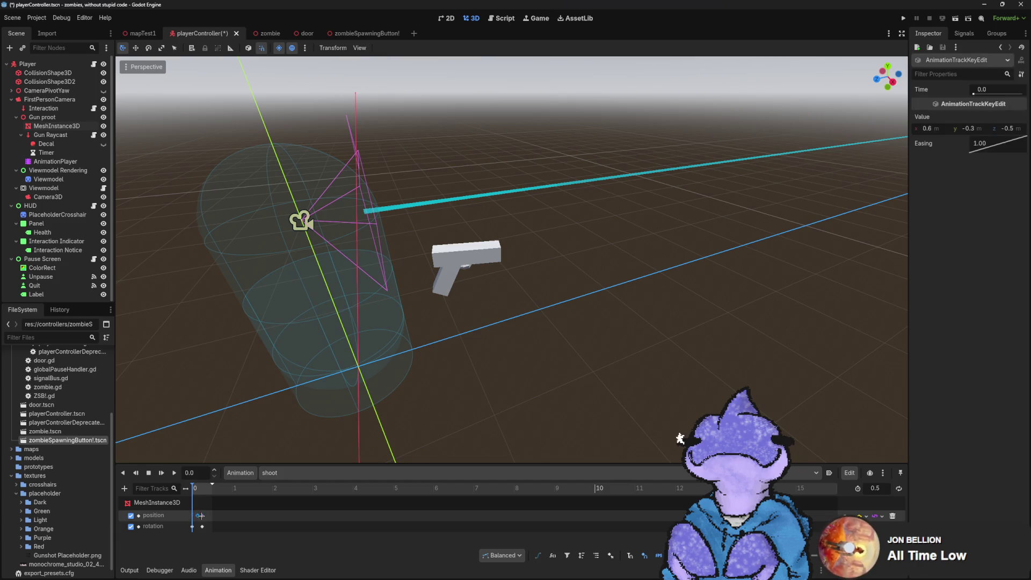
right_click(192, 515)
click(204, 516)
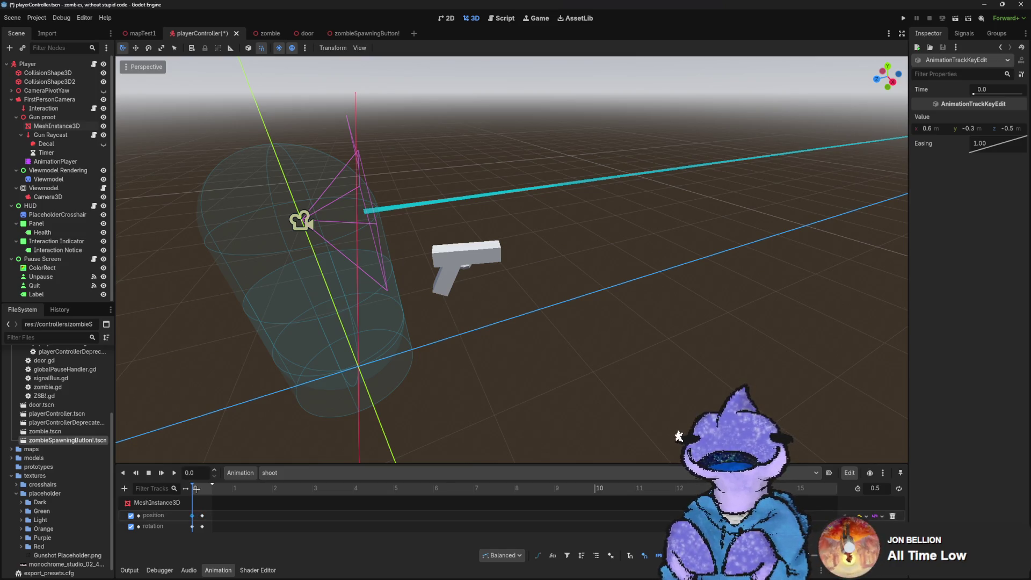
key(shift+d)
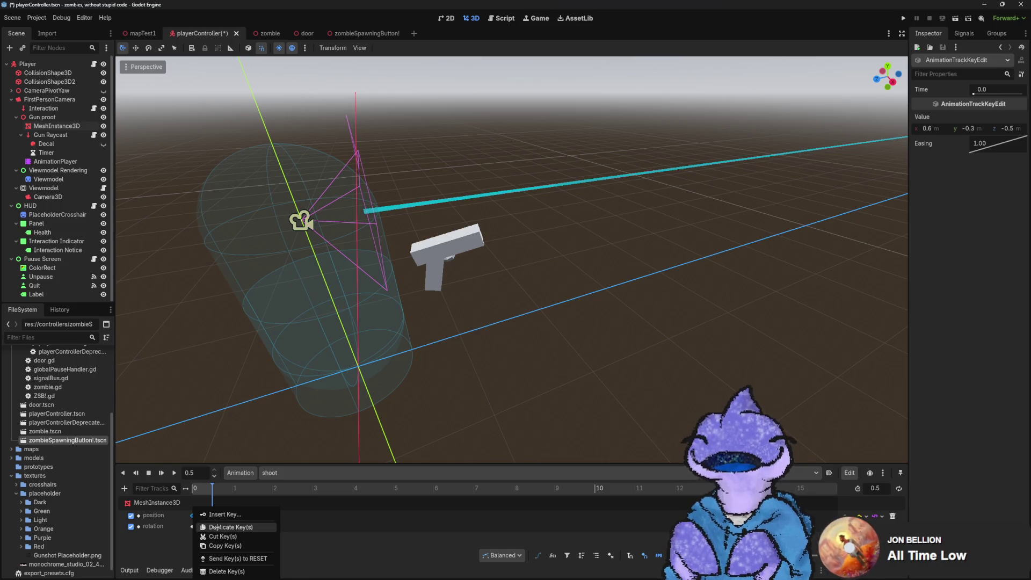
click(192, 516)
Step: Copy the starting position key and paste it near 0.47 s on the timeline
right_click(193, 516)
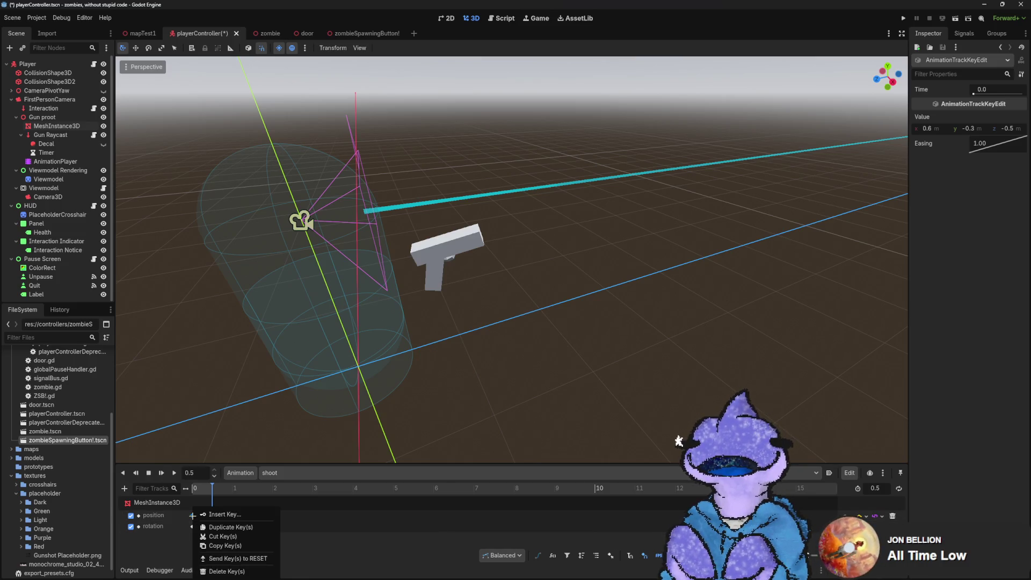
click(221, 545)
right_click(212, 516)
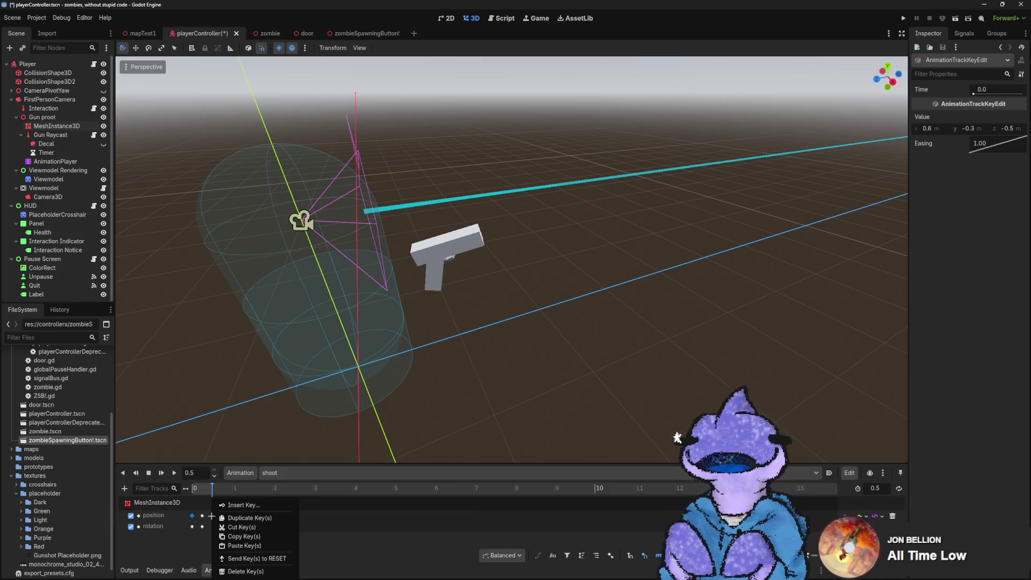
click(242, 545)
drag(211, 489, 194, 488)
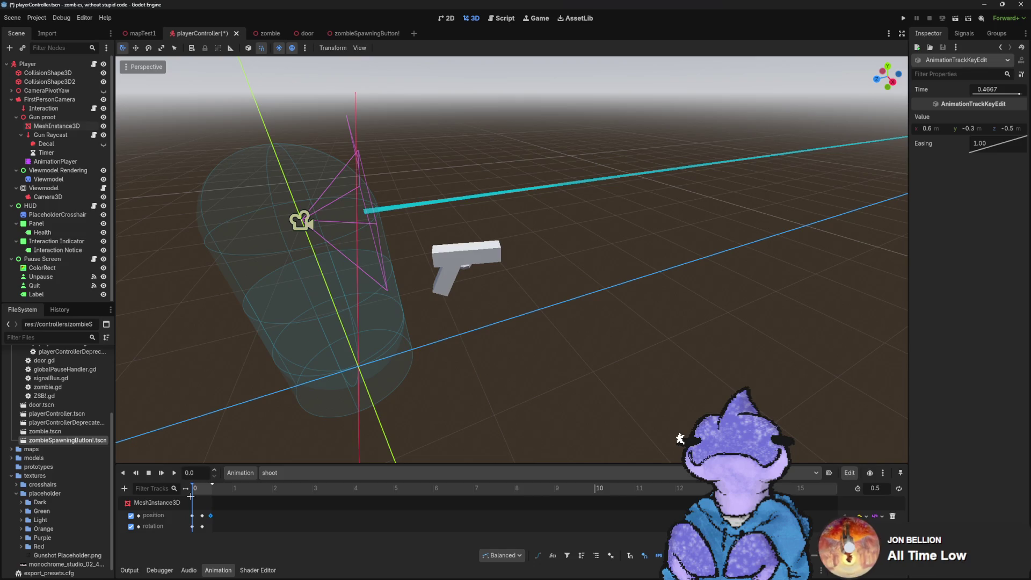
Step: Copy the starting rotation key to 0.5 s and select both keys there
click(213, 515)
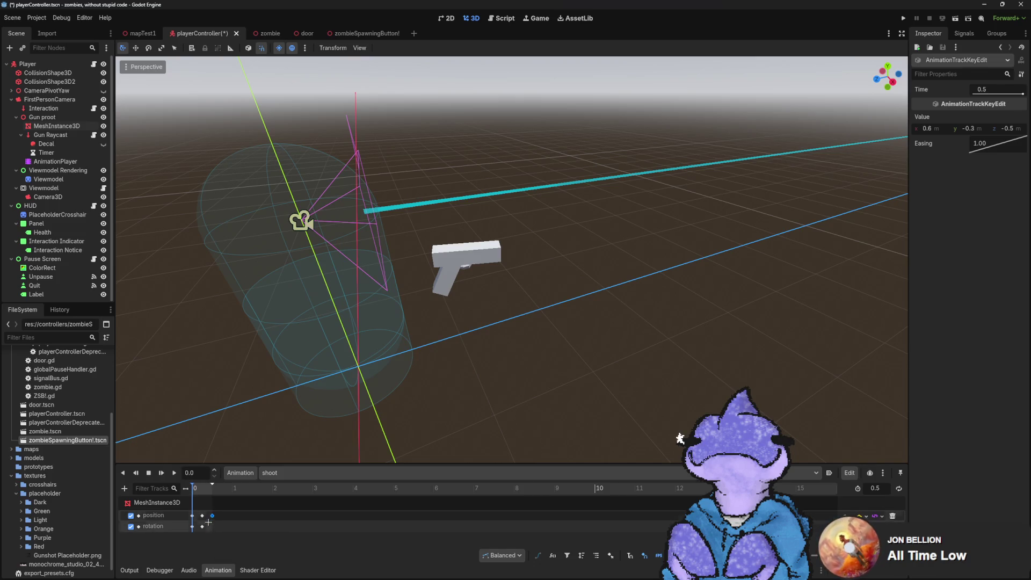
click(192, 527)
right_click(193, 527)
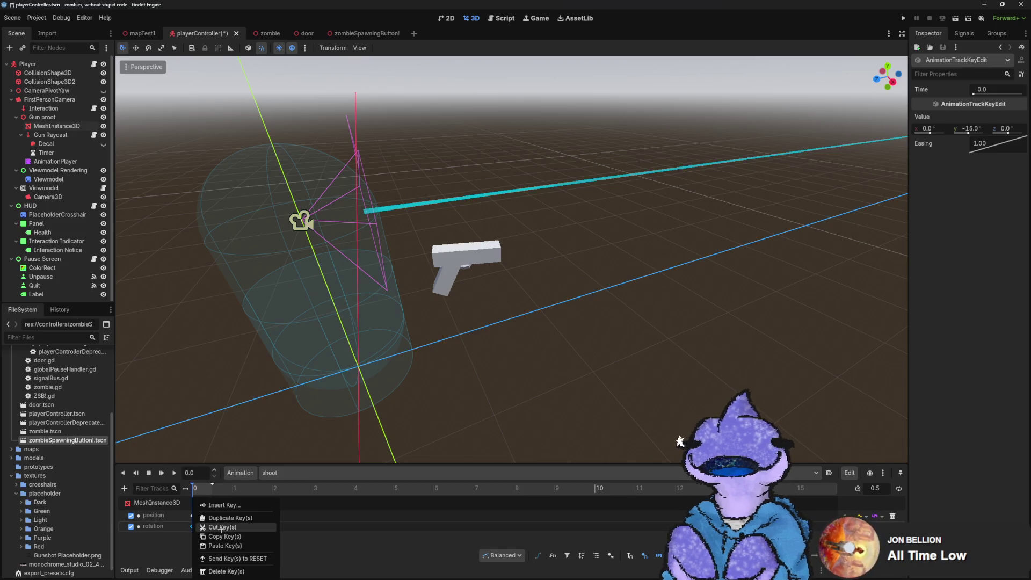
click(227, 537)
right_click(212, 527)
click(232, 545)
drag(212, 527, 224, 490)
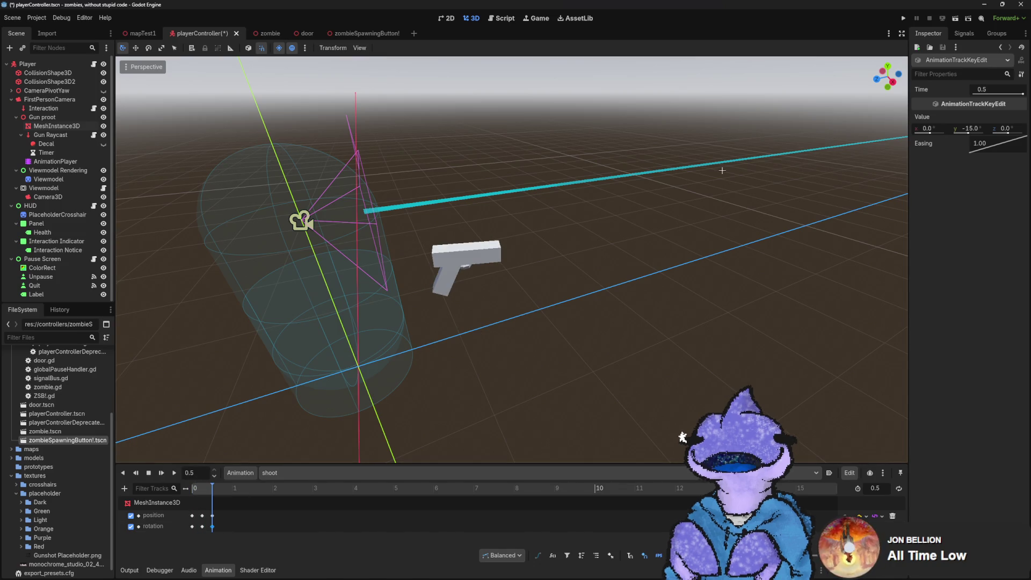
Step: Test-run the game briefly, then select Gun proot and open gunRaycast.gd from Gun Raycast
key(F5)
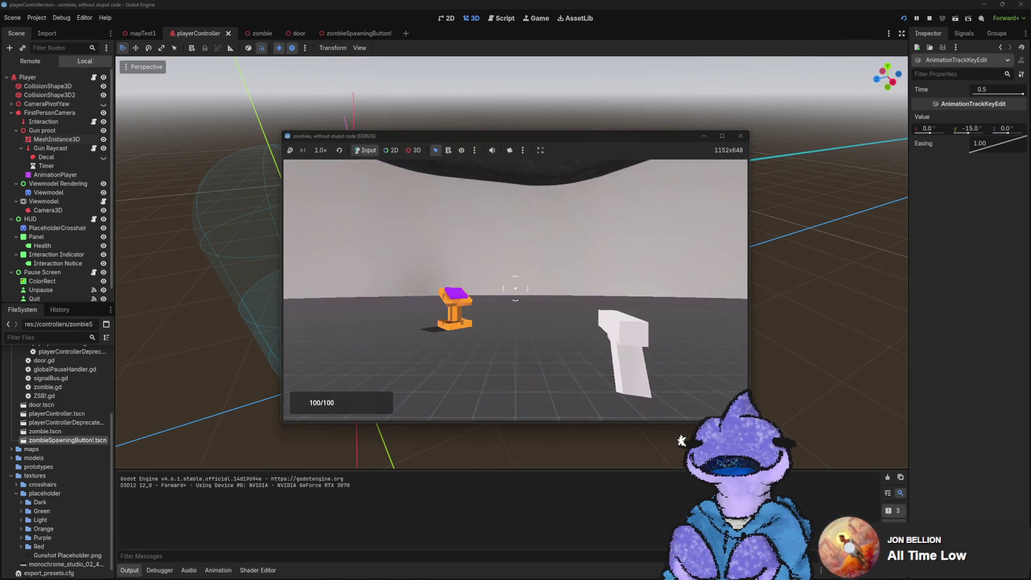
key(F8)
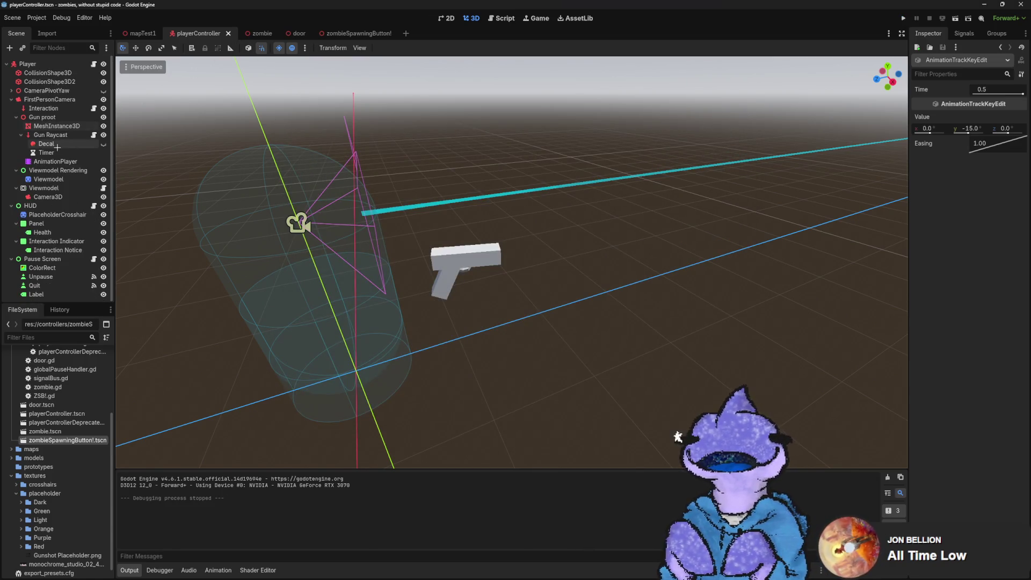
click(50, 100)
click(54, 117)
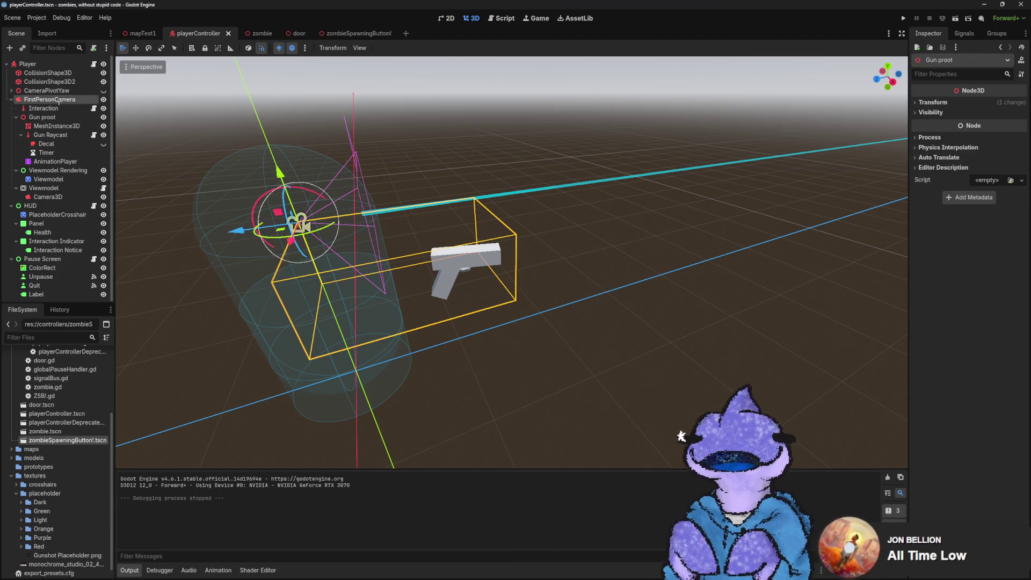
click(49, 99)
click(51, 118)
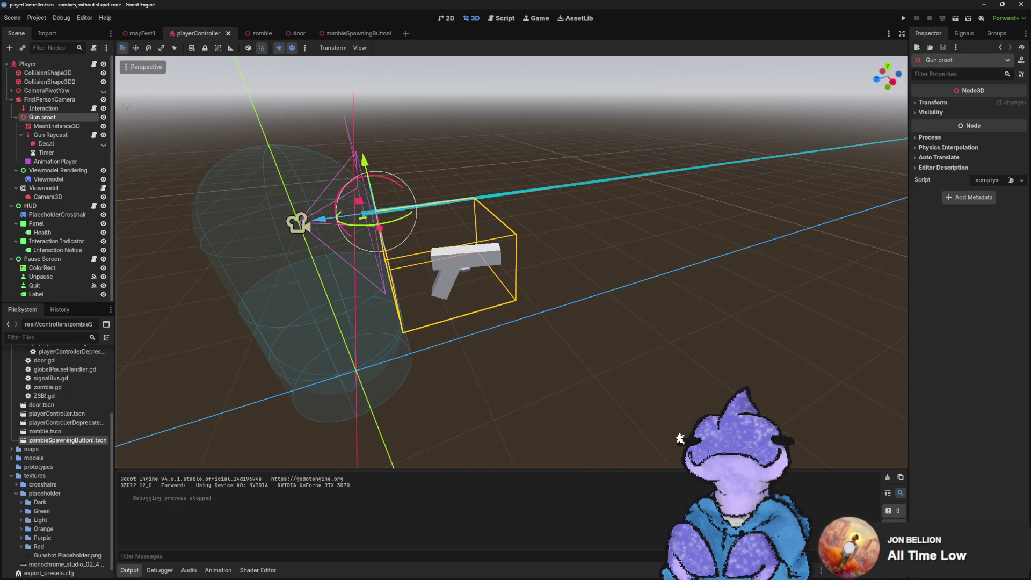
click(93, 135)
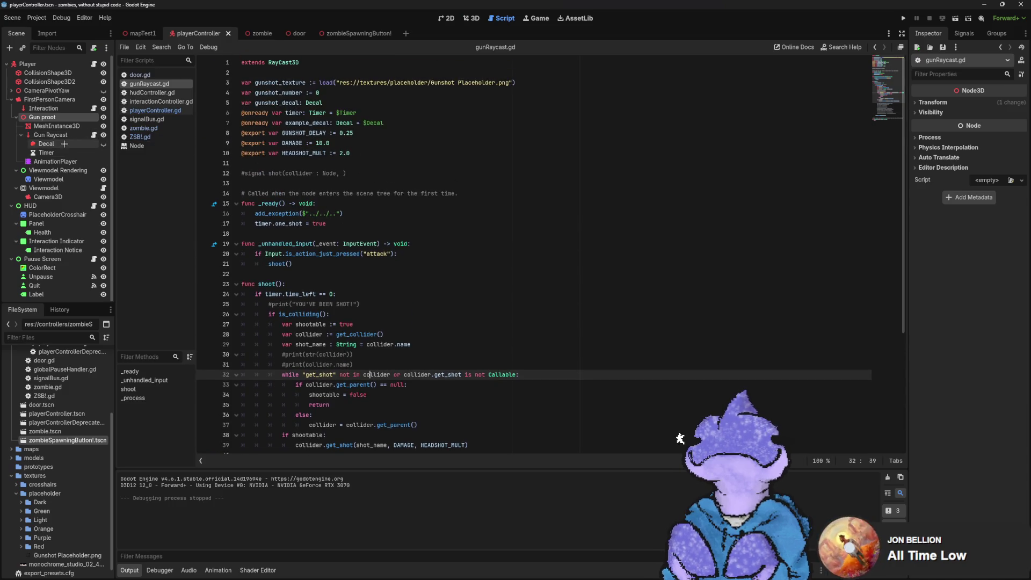
click(65, 144)
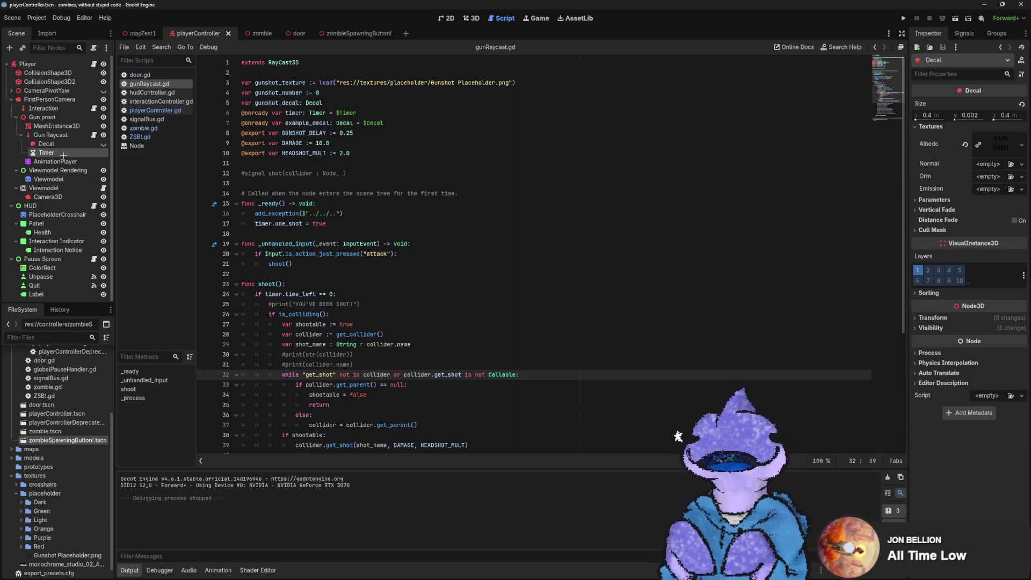
click(32, 161)
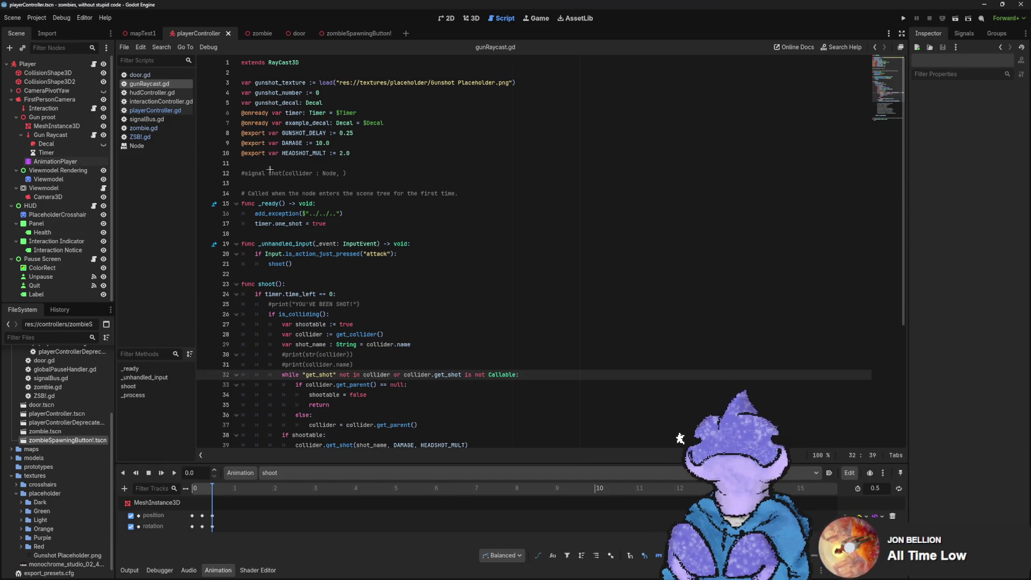
drag(56, 161, 288, 163)
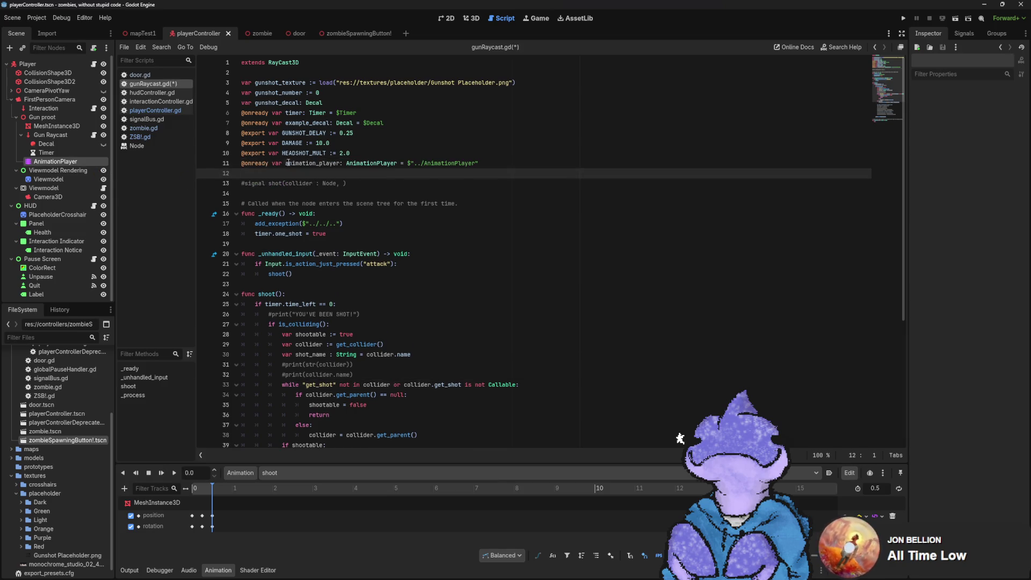
mouse_move(509, 161)
mouse_down()
mouse_move(229, 162)
mouse_move(228, 174)
mouse_move(238, 164)
mouse_move(501, 150)
mouse_up()
drag(376, 162, 402, 122)
key(Down)
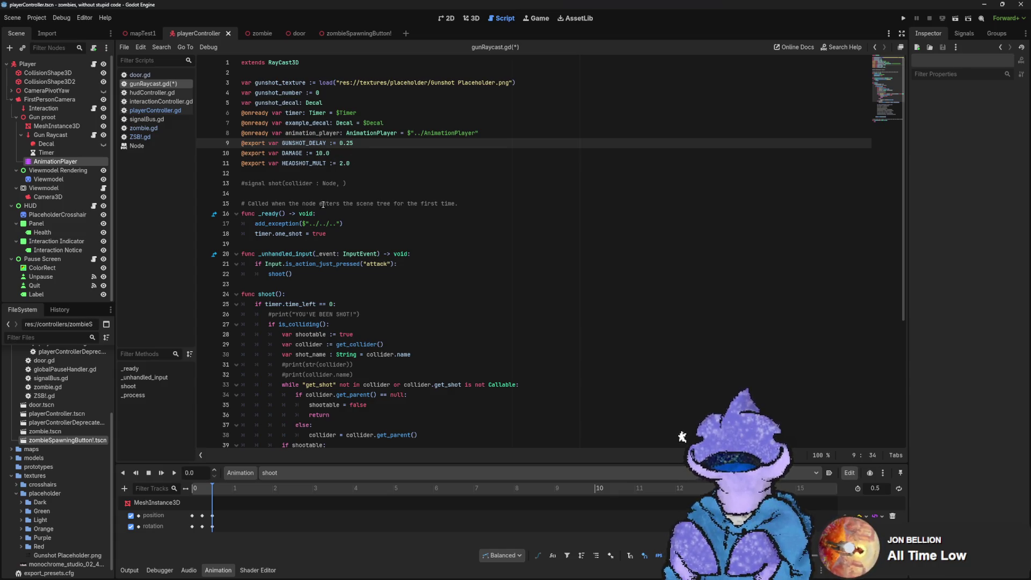
scroll(322, 205, down, 4)
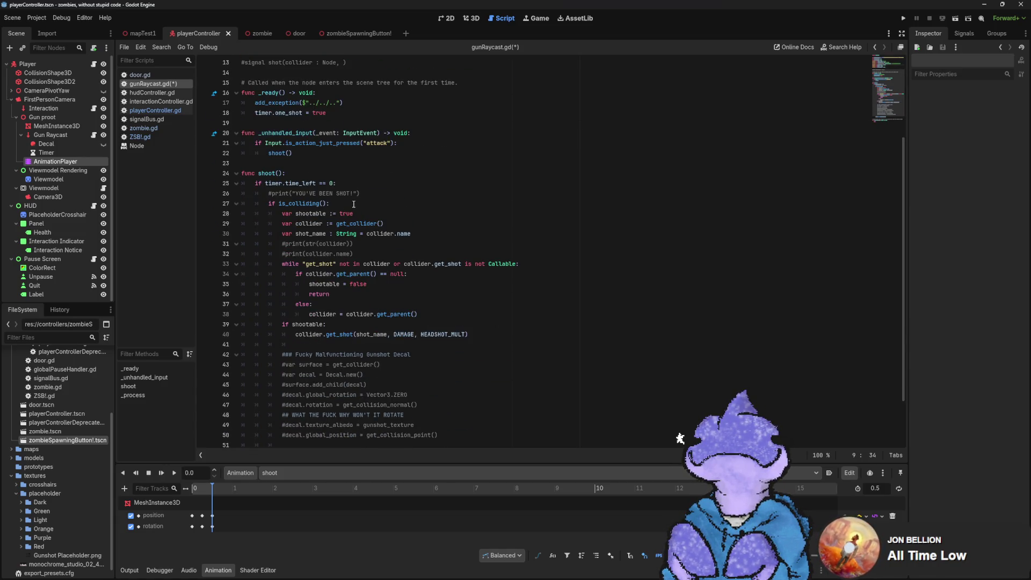
scroll(359, 197, down, 2)
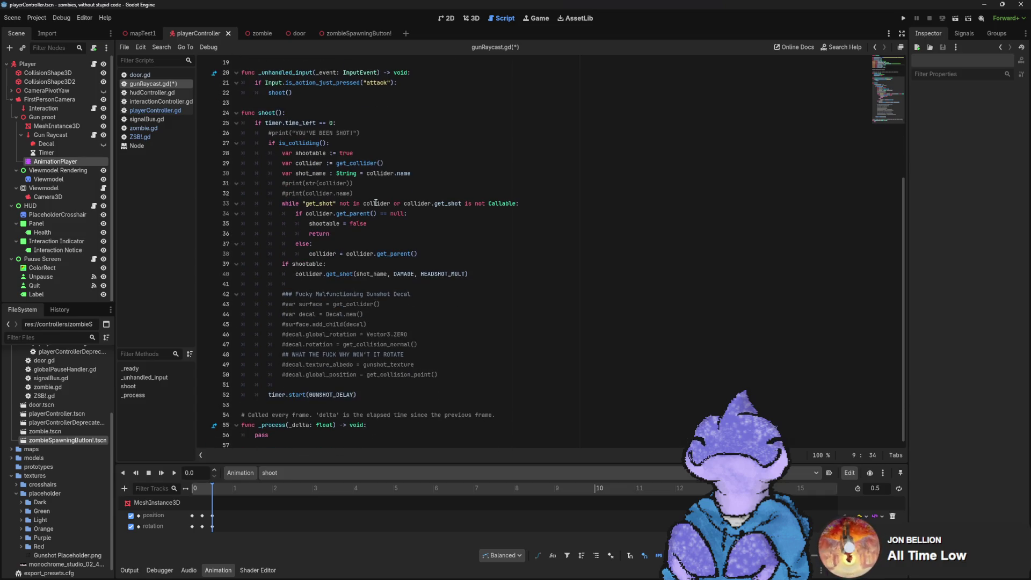
Step: Add animation_player.play("shoot") on line 51 of shoot(), then save and run the game
click(330, 384)
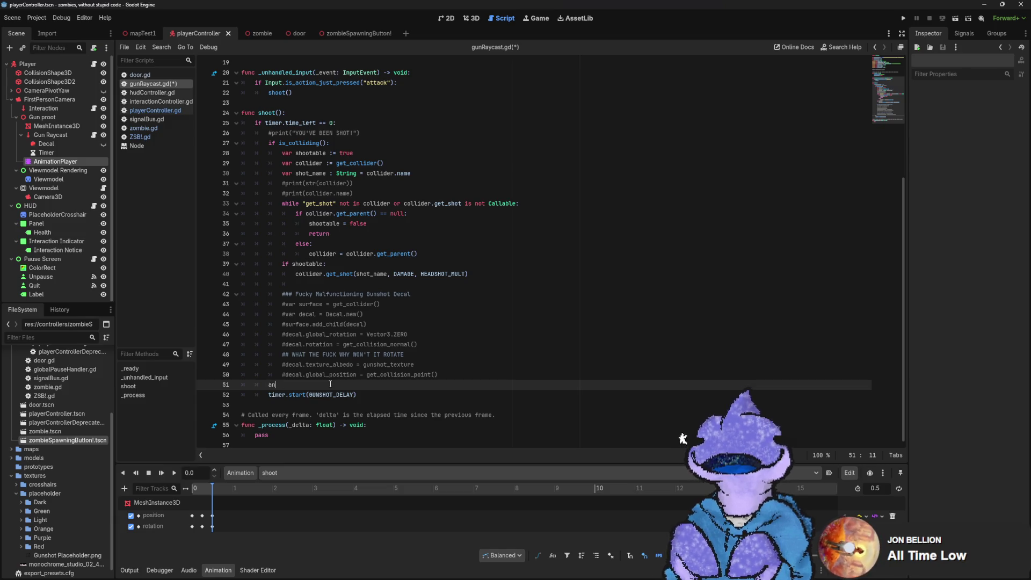
text(animati)
key(Return)
text(.pla)
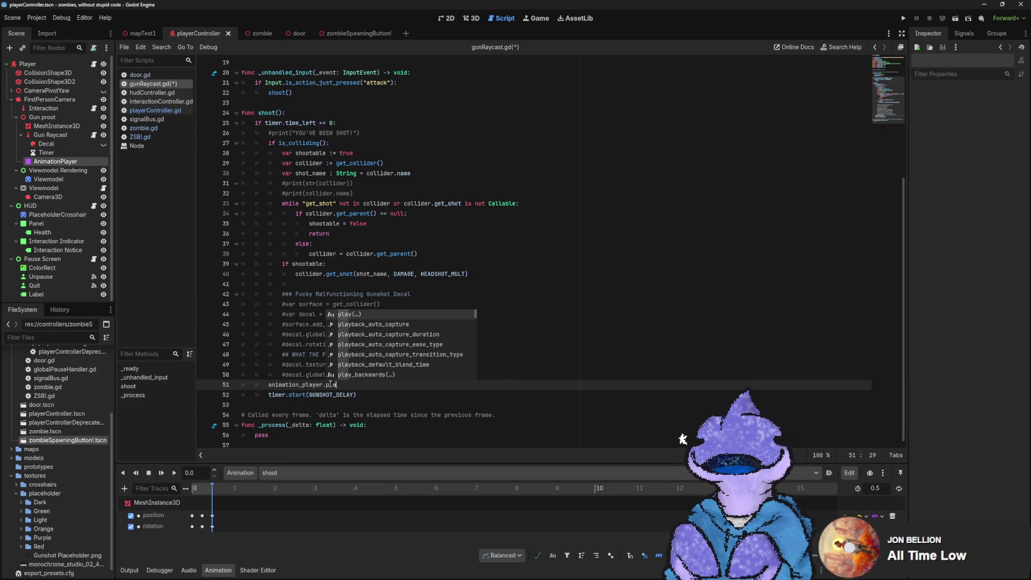
key(Return)
text(shoot)
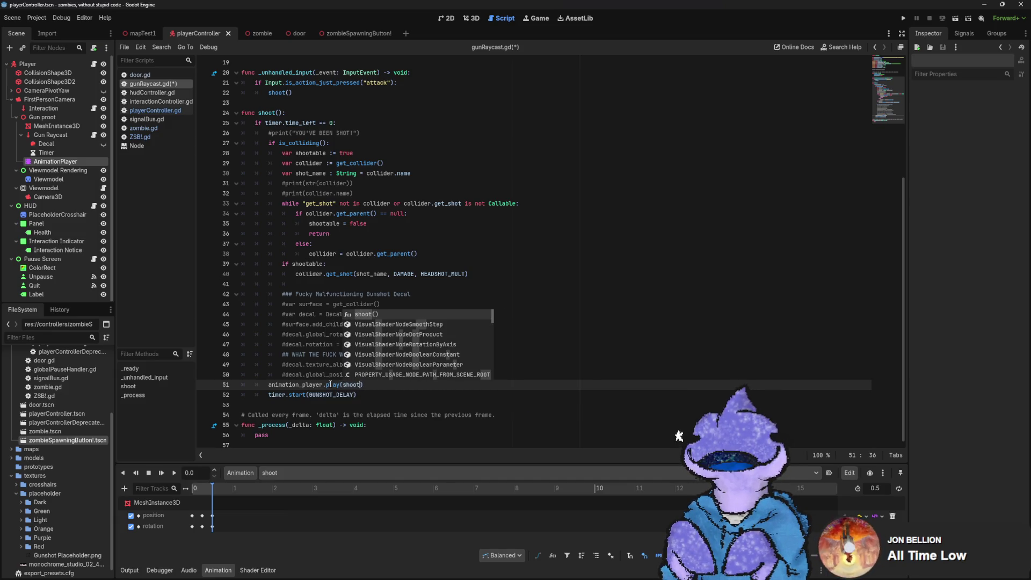
text())
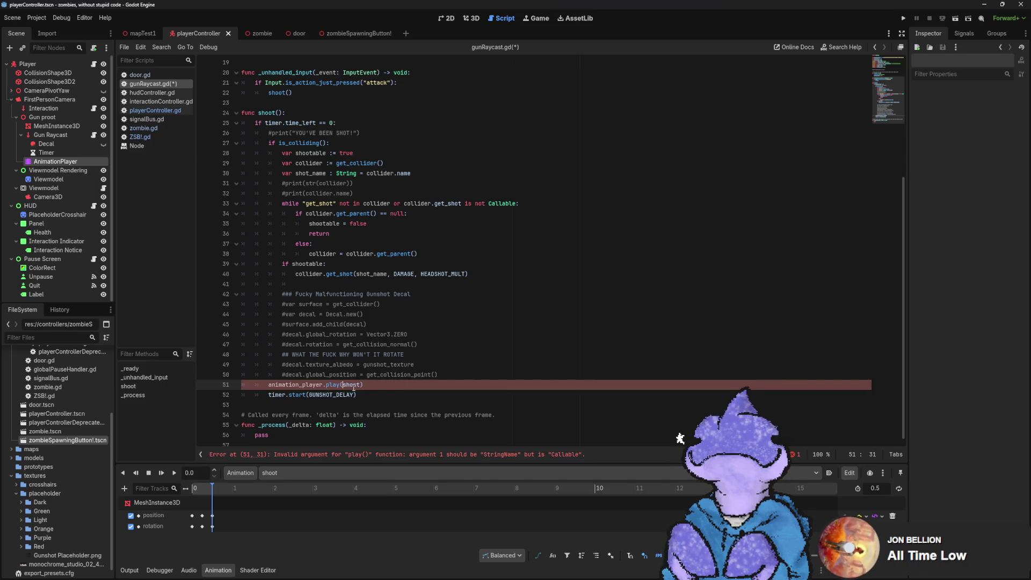
text(")
key(Return)
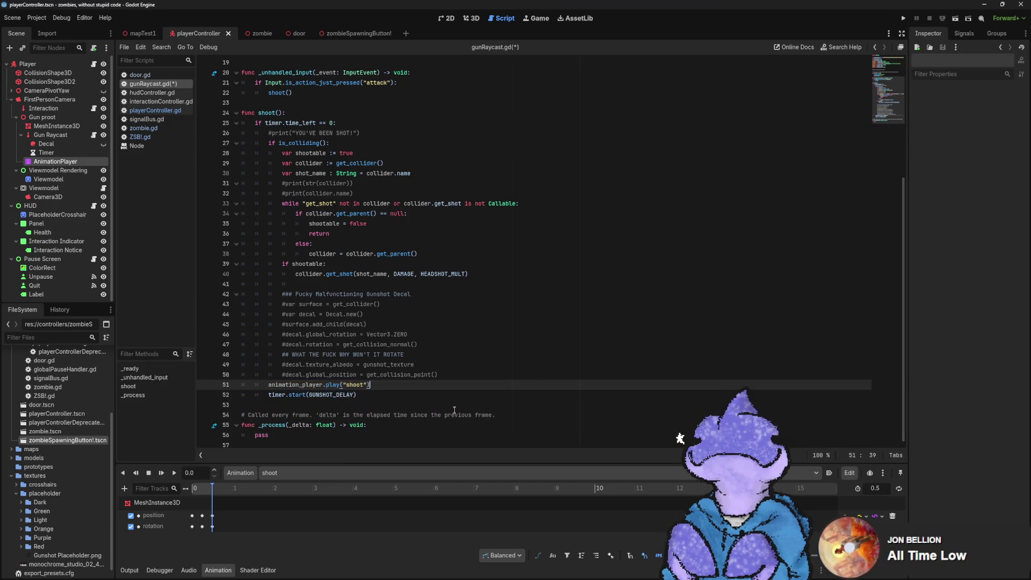
key(F5)
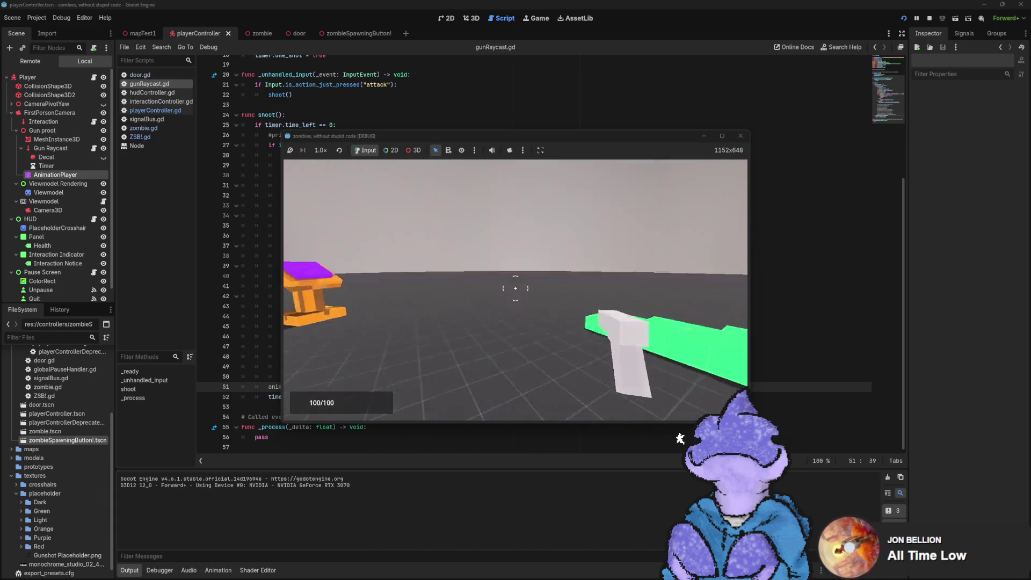
Step: Walk up to the zombie, shoot it five times until dead, and stop the game
key(w)
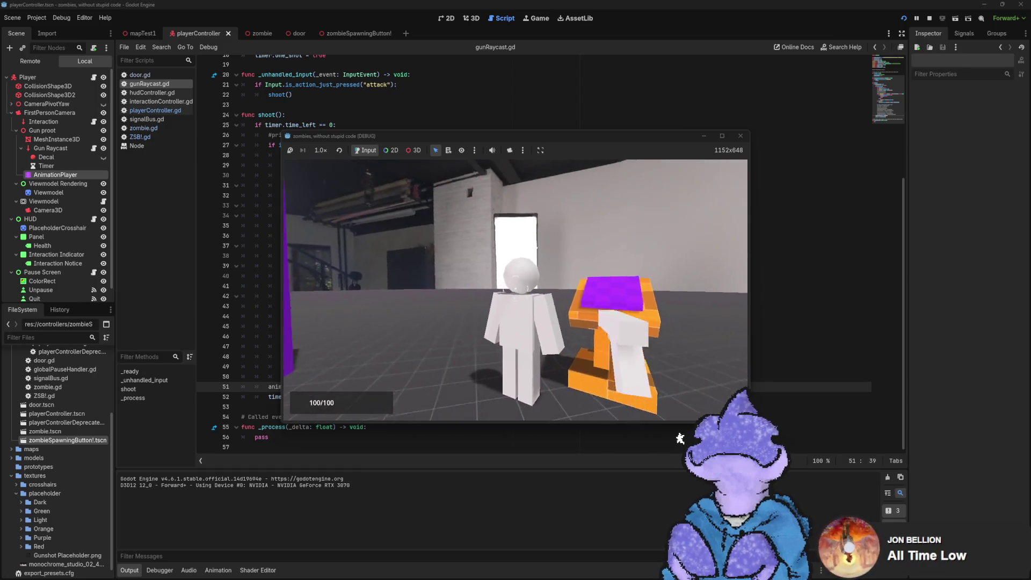
click(681, 439)
click(680, 439)
click(680, 438)
click(680, 438)
click(679, 439)
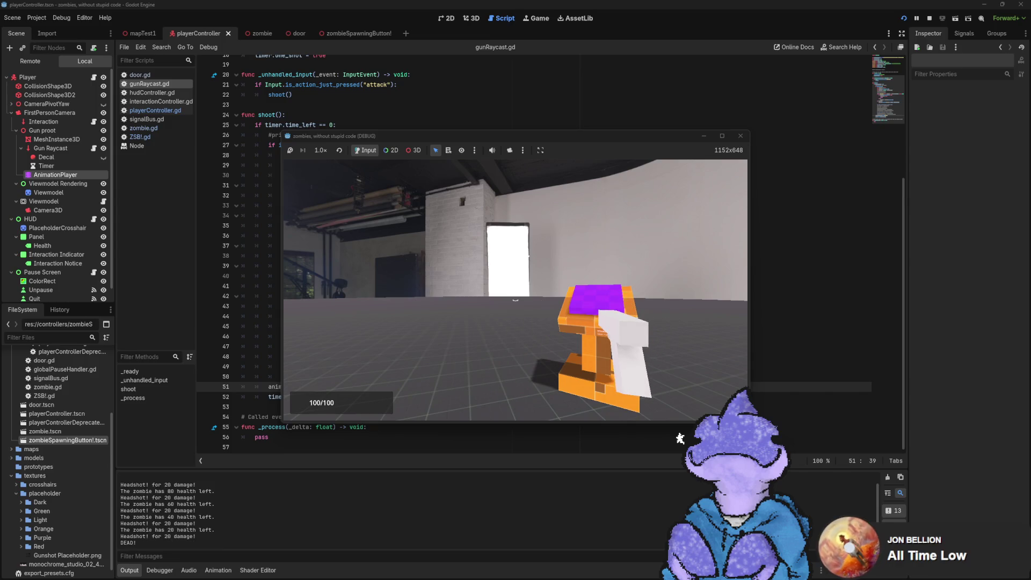
key(F8)
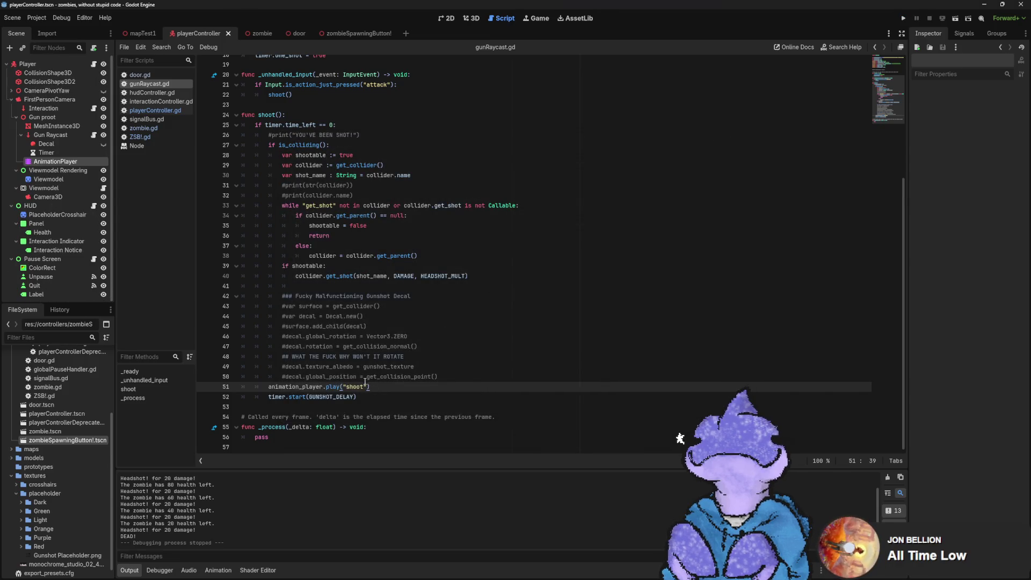
mouse_move(336, 387)
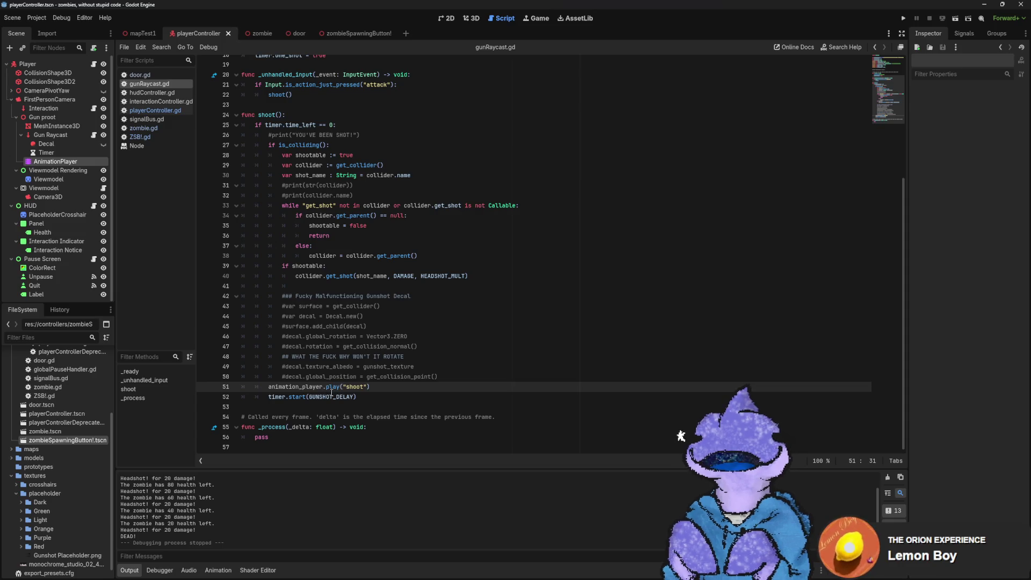
Step: Place the caret on line 28 of gunRaycast.gd and relaunch the game with F5
click(268, 156)
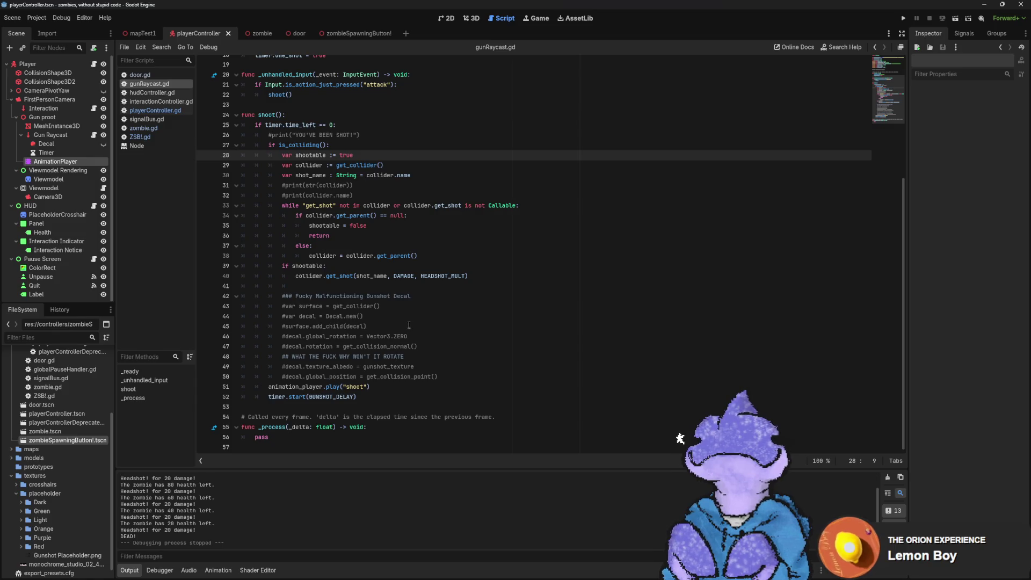
key(F5)
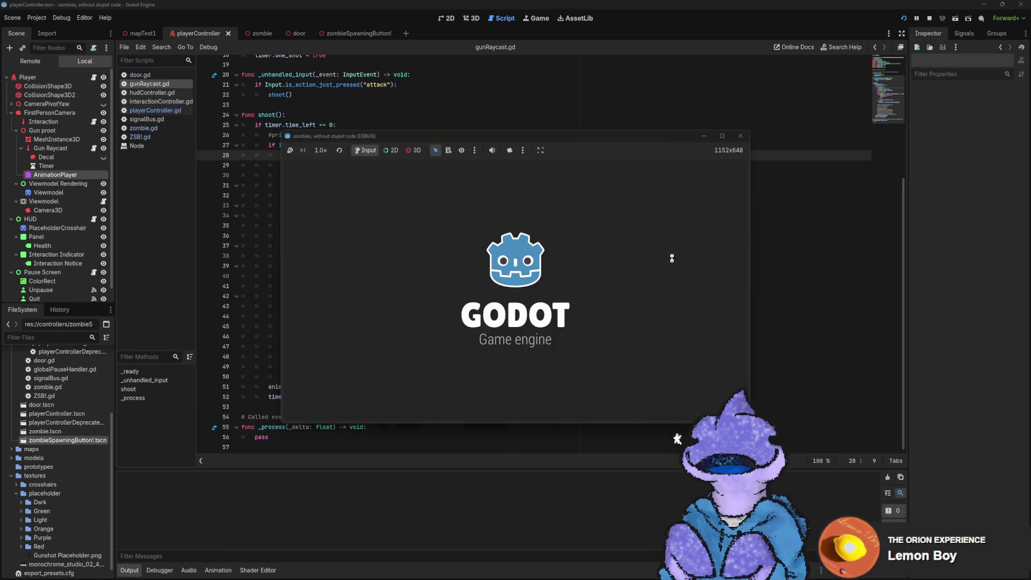
Step: Look around the running game view, then stop the test run with F8
mouse_move(515, 288)
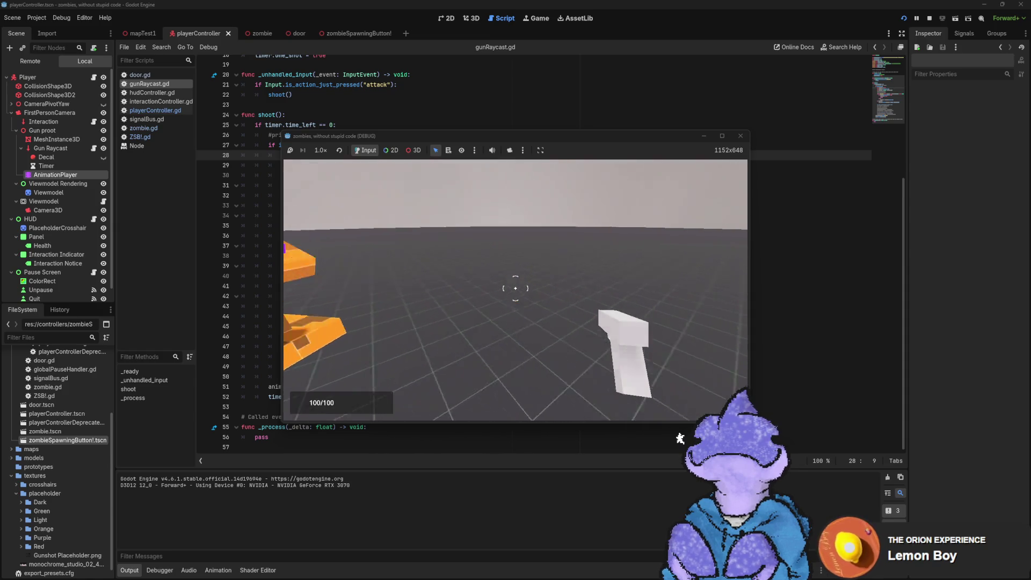
key(F8)
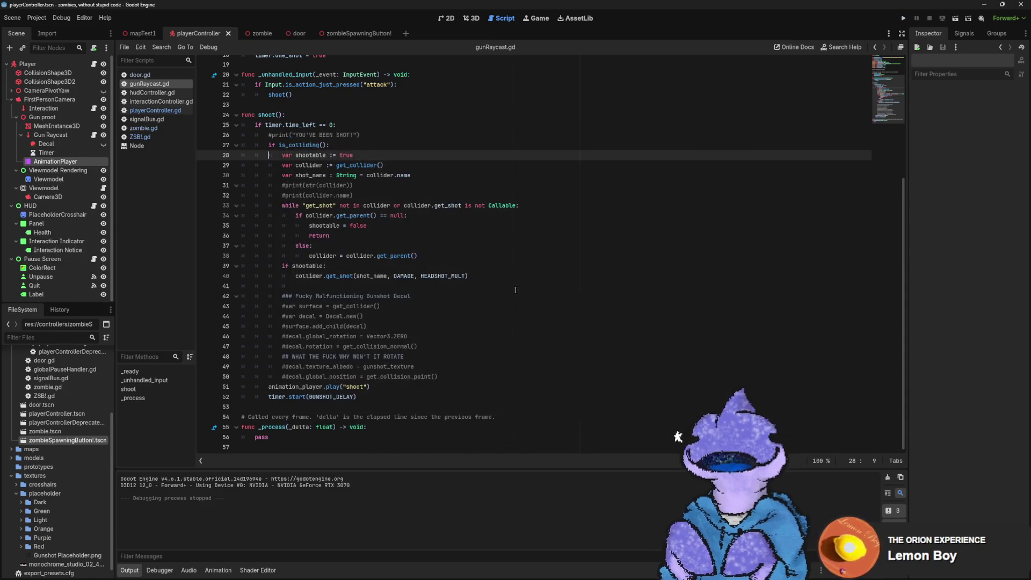
Step: Move AnimationPlayer under Gun Raycast as its child in the Scene dock
click(50, 133)
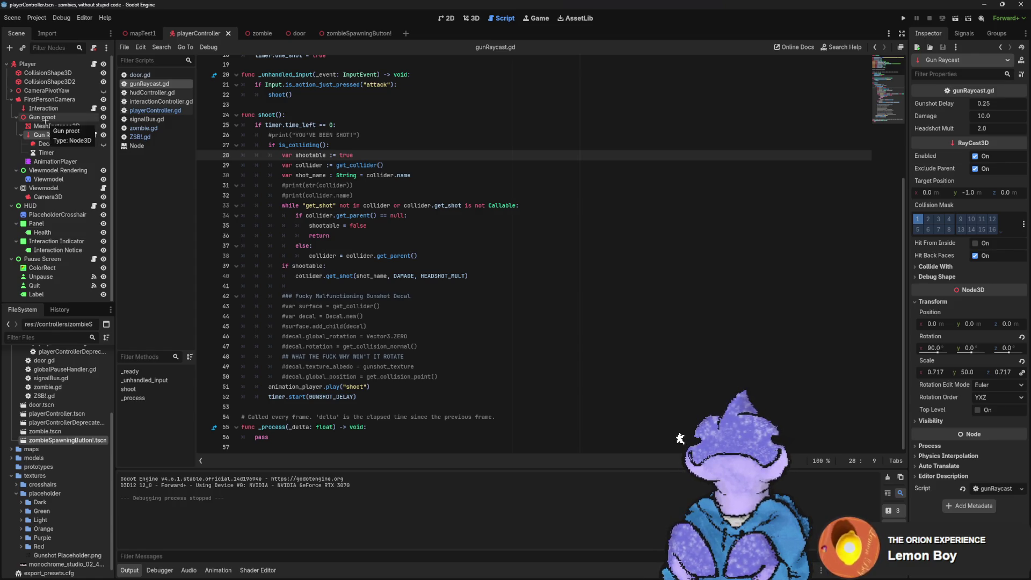
click(43, 118)
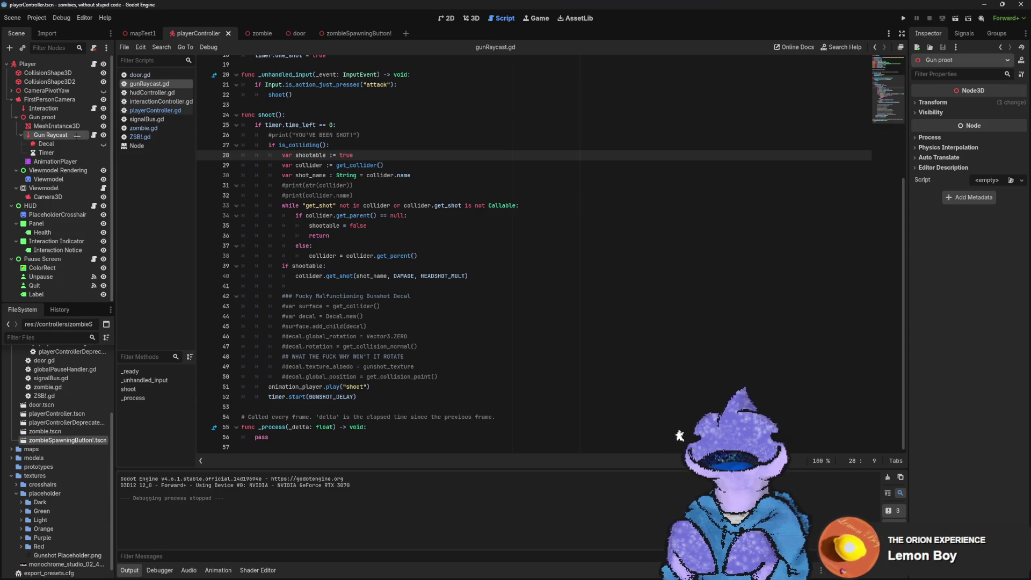
click(92, 135)
scroll(300, 207, up, 5)
scroll(299, 206, up, 1)
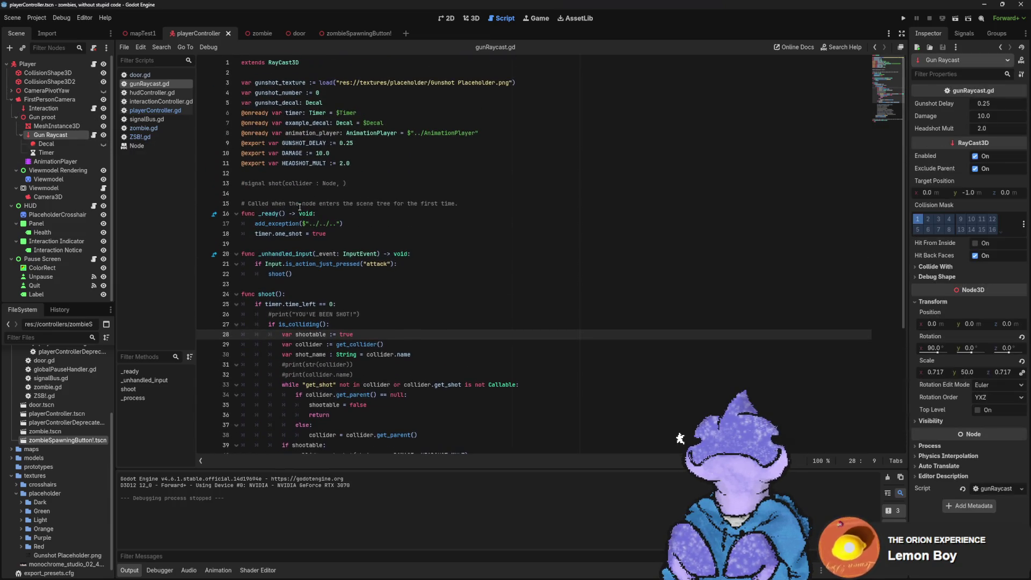
drag(56, 162, 55, 135)
Step: Shorten line 8's node path to $"AnimationPlayer" and test-run the game
click(424, 133)
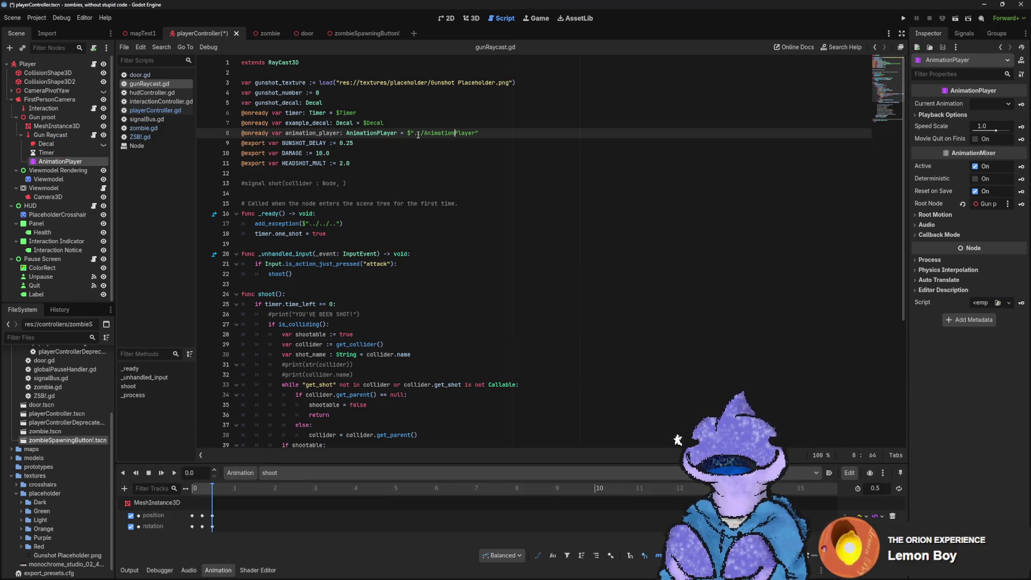
key(BackSpace)
key(BackSpace)
key(BackSpace)
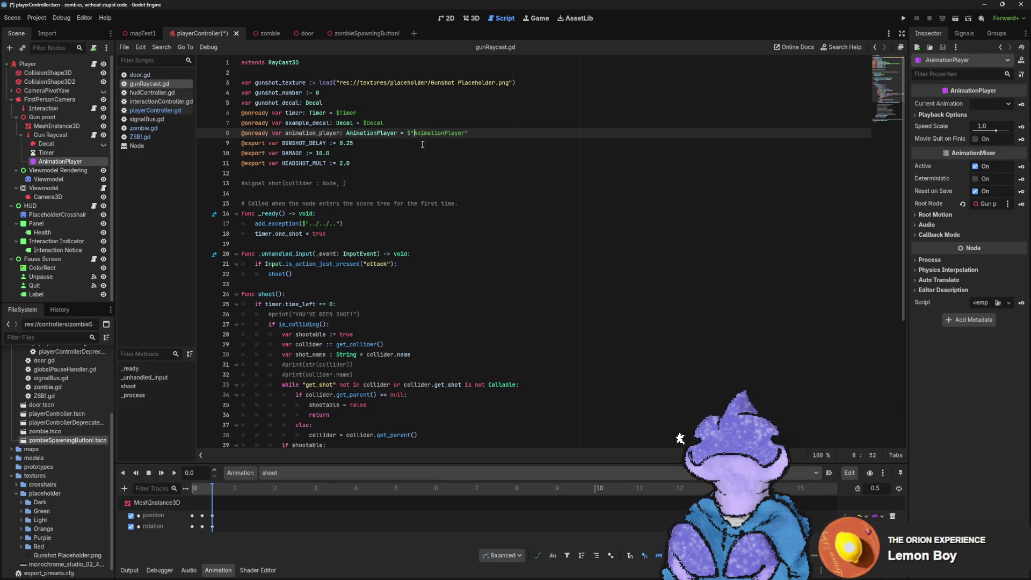
key(F5)
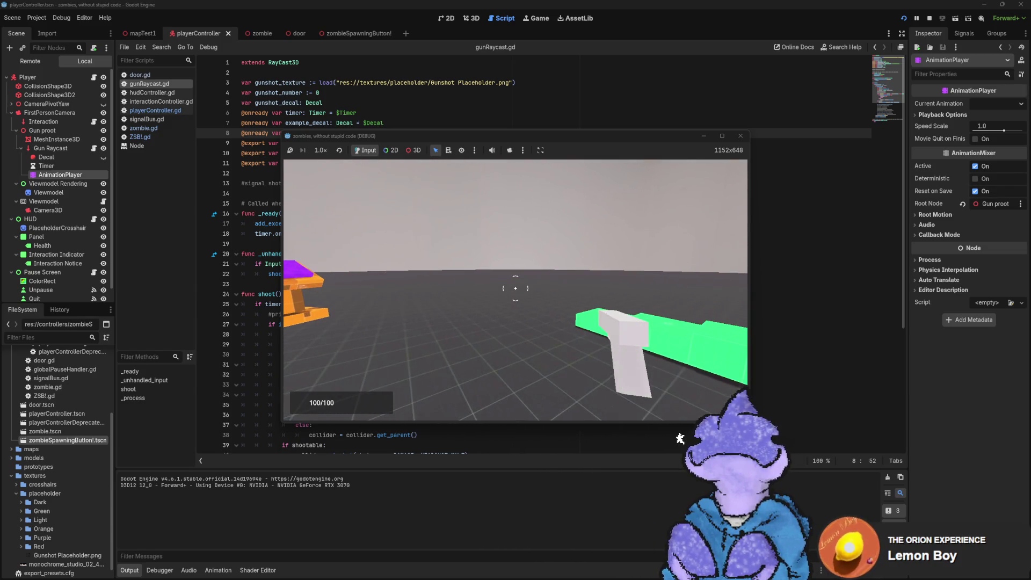
key(F8)
scroll(436, 316, down, 5)
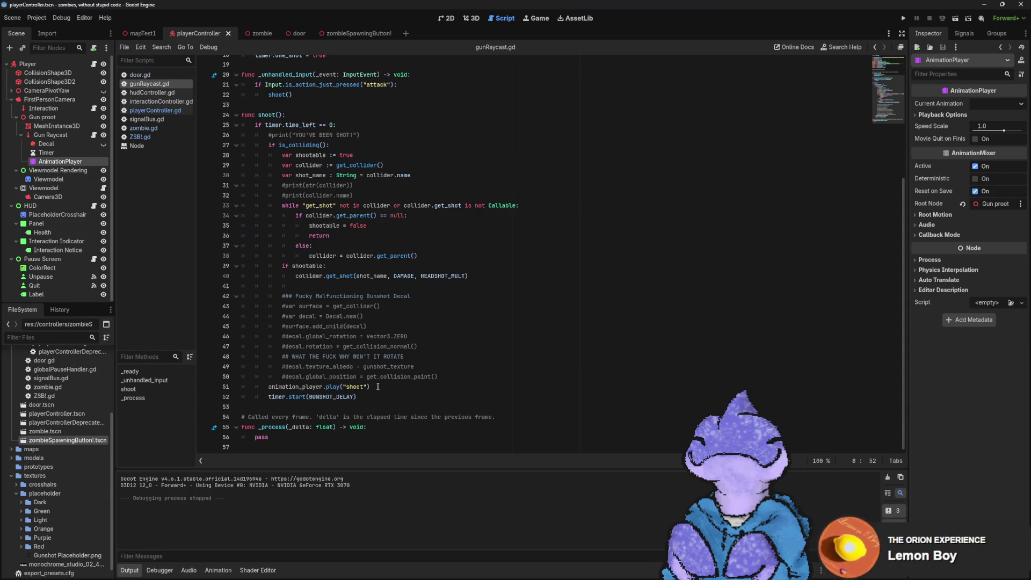
Step: Cut the animation_player.play("shoot") call from line 51 and remove the empty line
drag(378, 387, 268, 386)
right_click(290, 387)
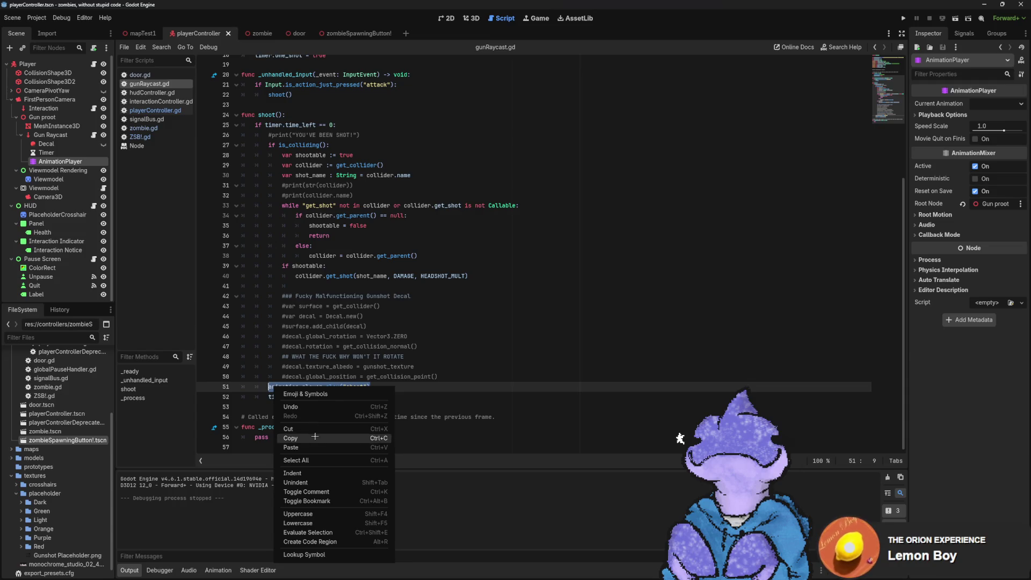
click(318, 428)
key(BackSpace)
key(BackSpace)
key(BackSpace)
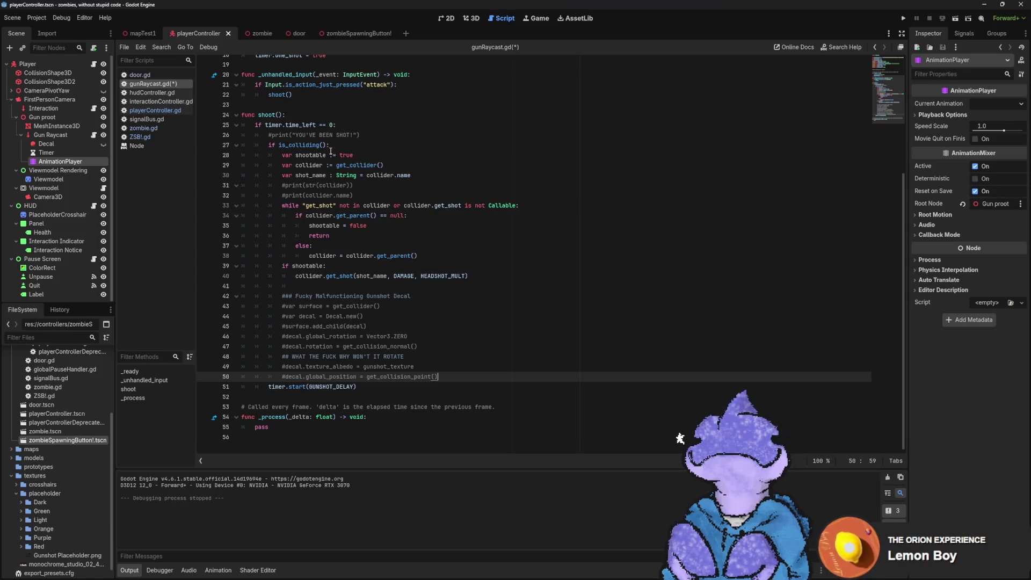
Step: Add animation_player.play("shoot") as new line 26 in shoot(), then test-run the game
click(338, 125)
key(Return)
text(animation_player.play("shoot"))
click(903, 17)
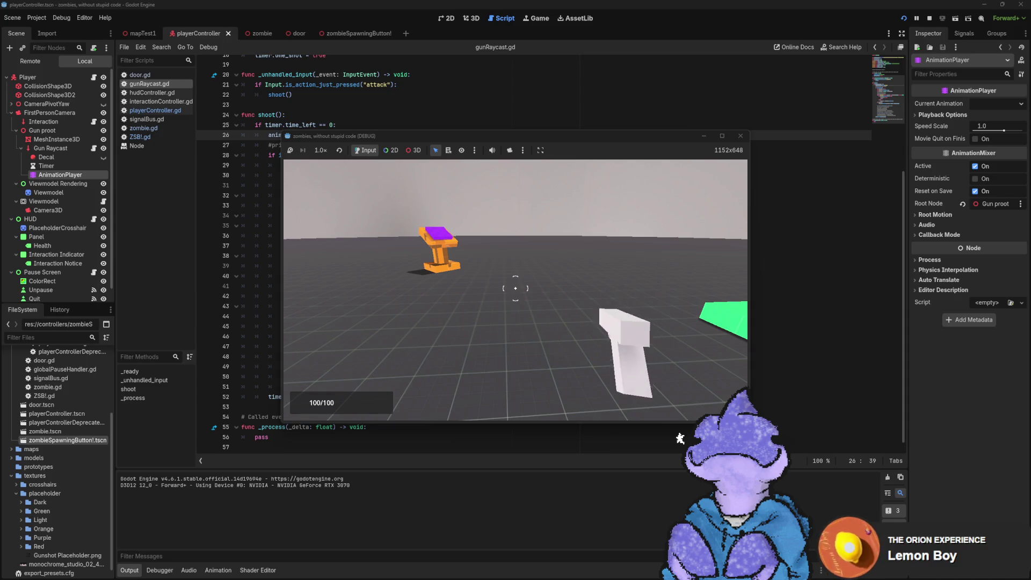
key(F8)
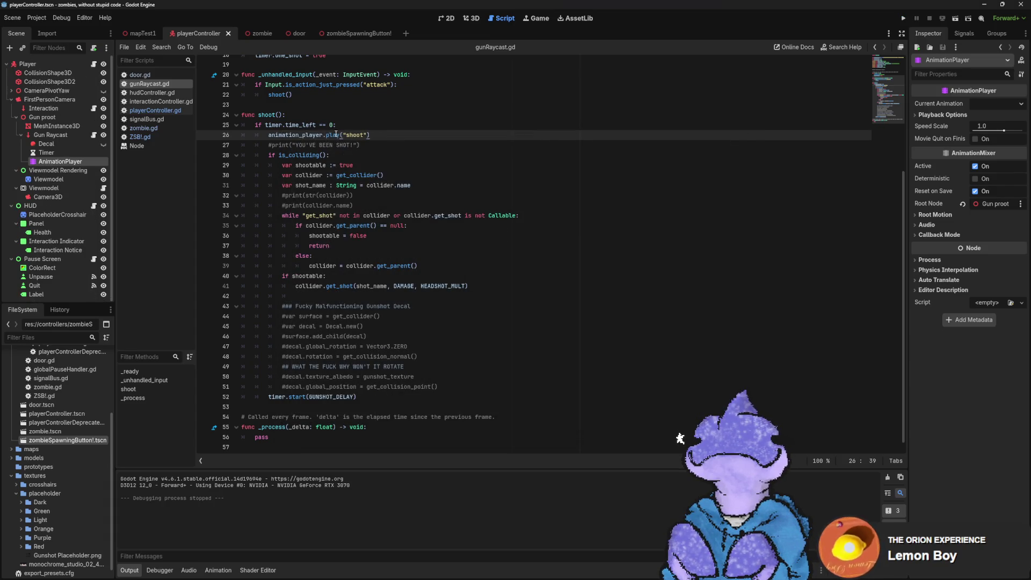
Step: Review the play and get_collider docs, expand AnimationPlayer Playback Options, and revisit line 41
mouse_move(336, 134)
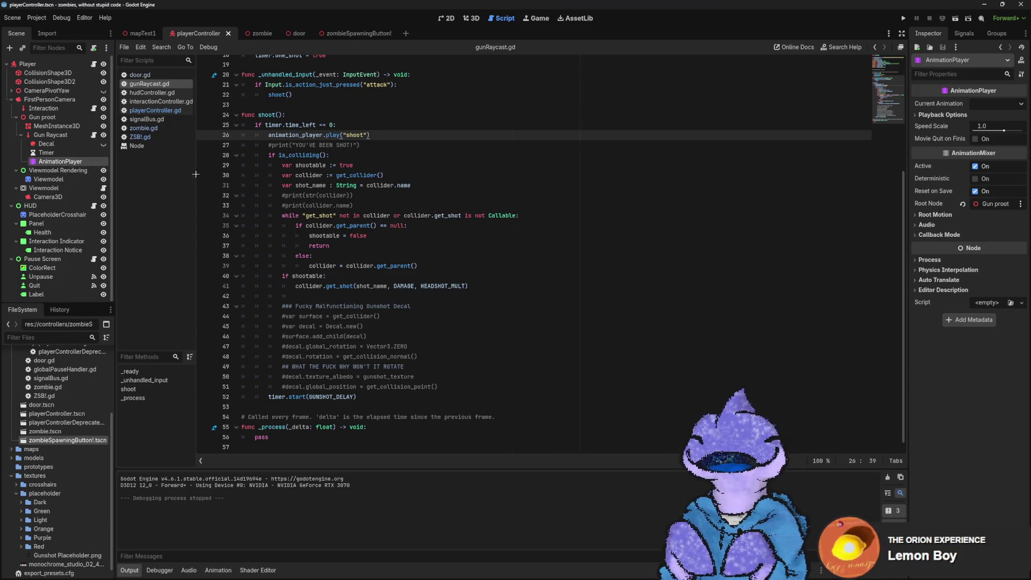
mouse_move(349, 181)
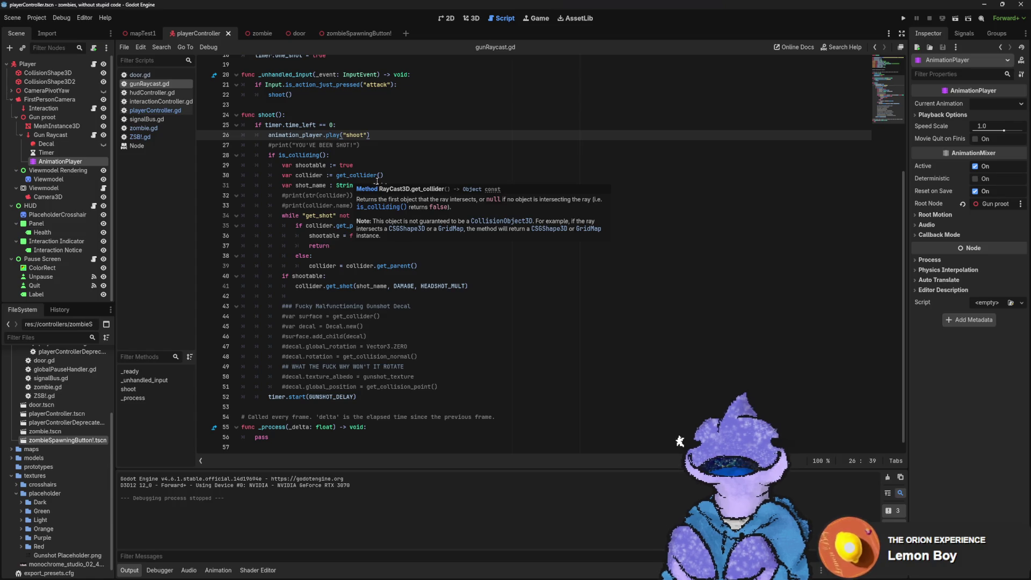
click(954, 115)
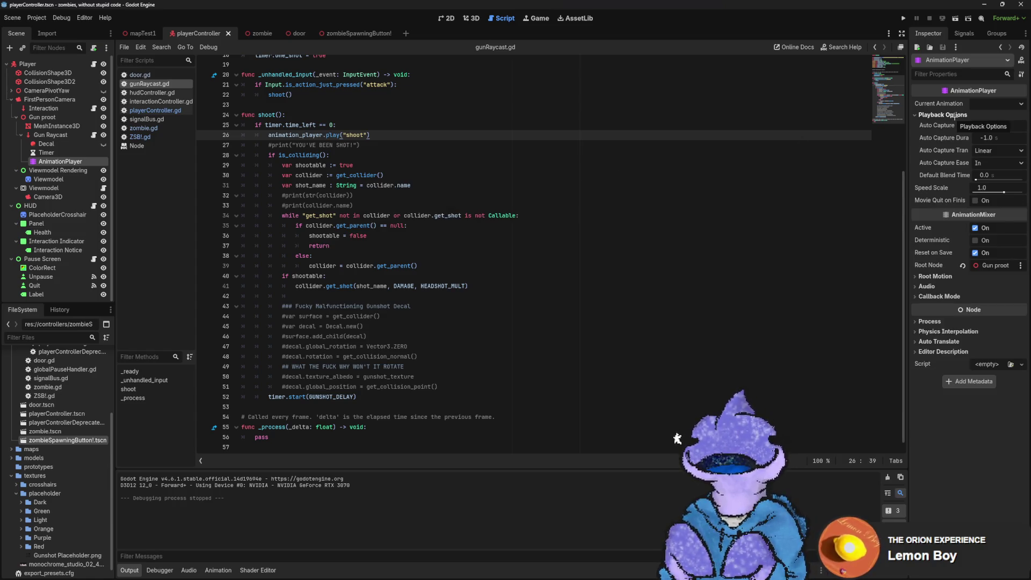
mouse_move(954, 166)
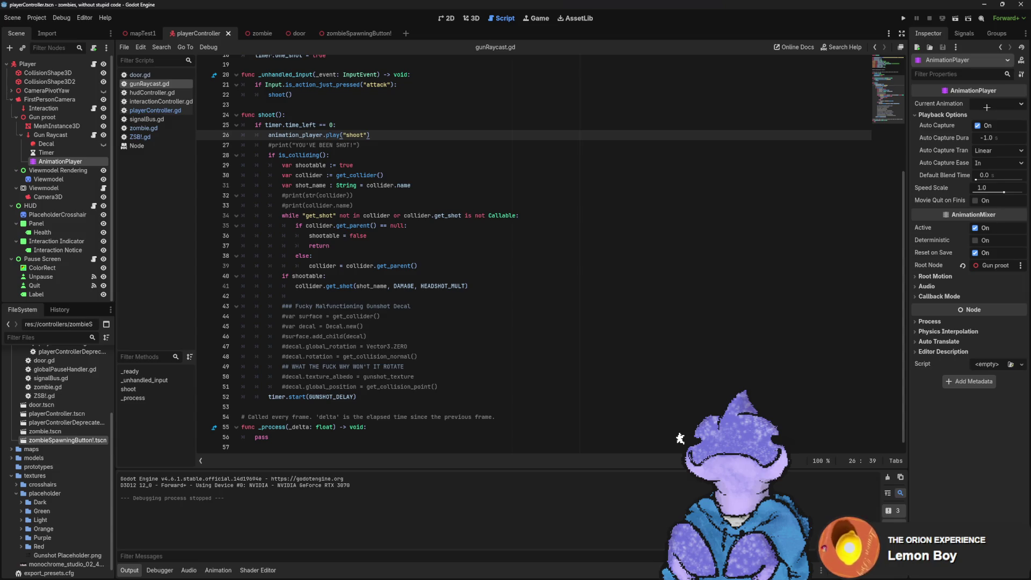
click(986, 108)
click(846, 286)
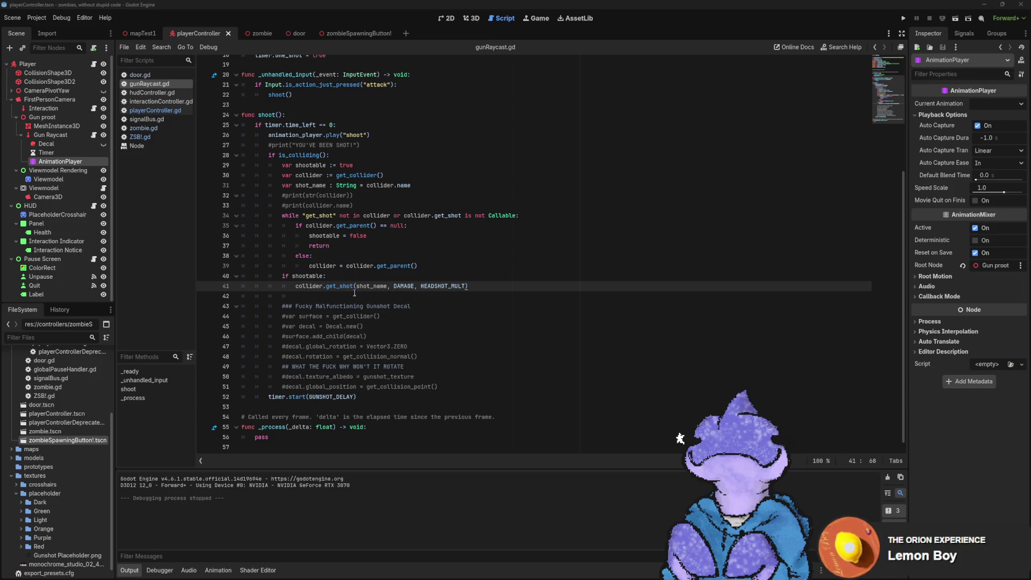
click(326, 287)
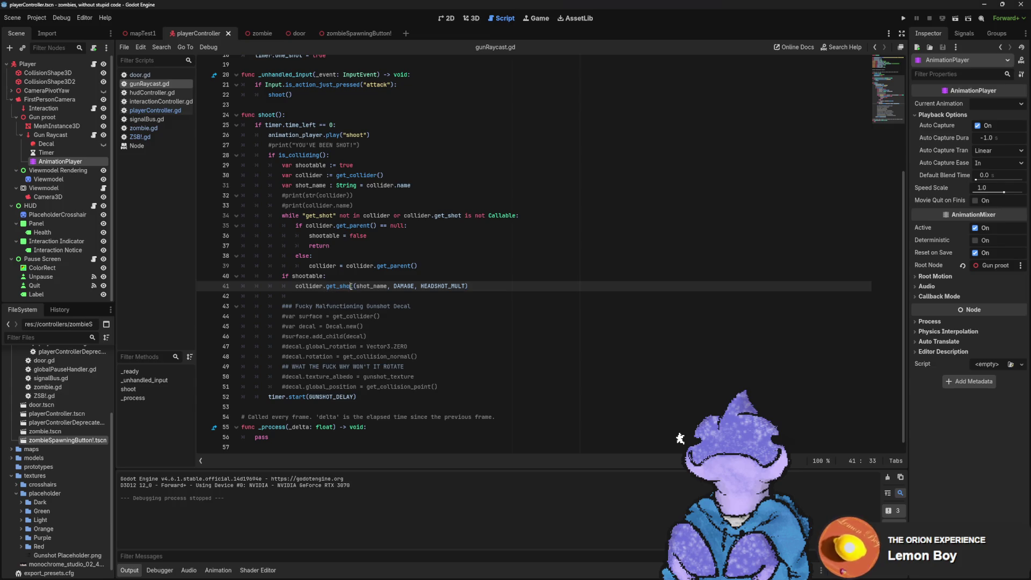
Step: Insert animation_player.play("RESET") on line 26, above the shoot animation call
click(398, 136)
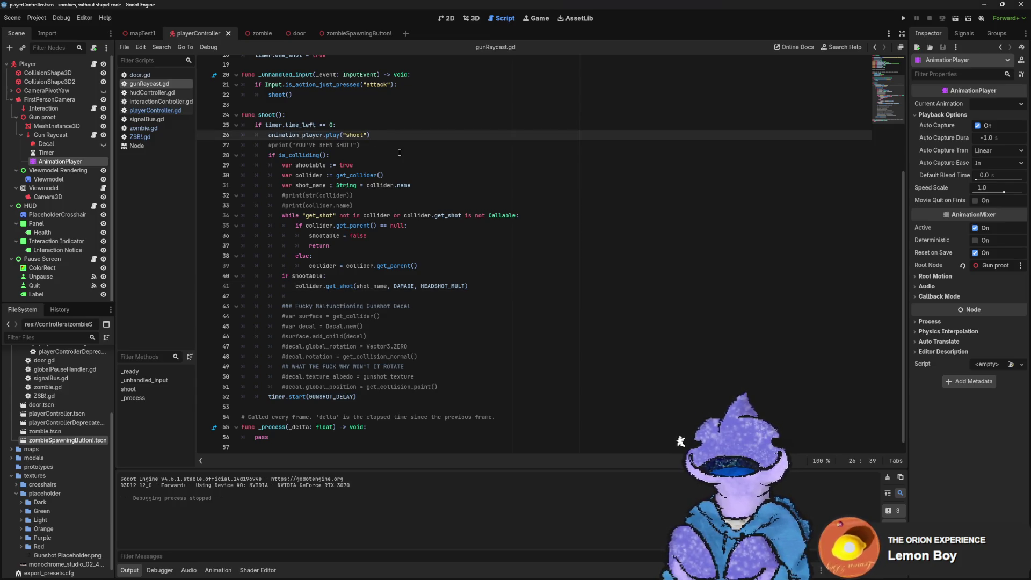
key(ctrl+shift+Return)
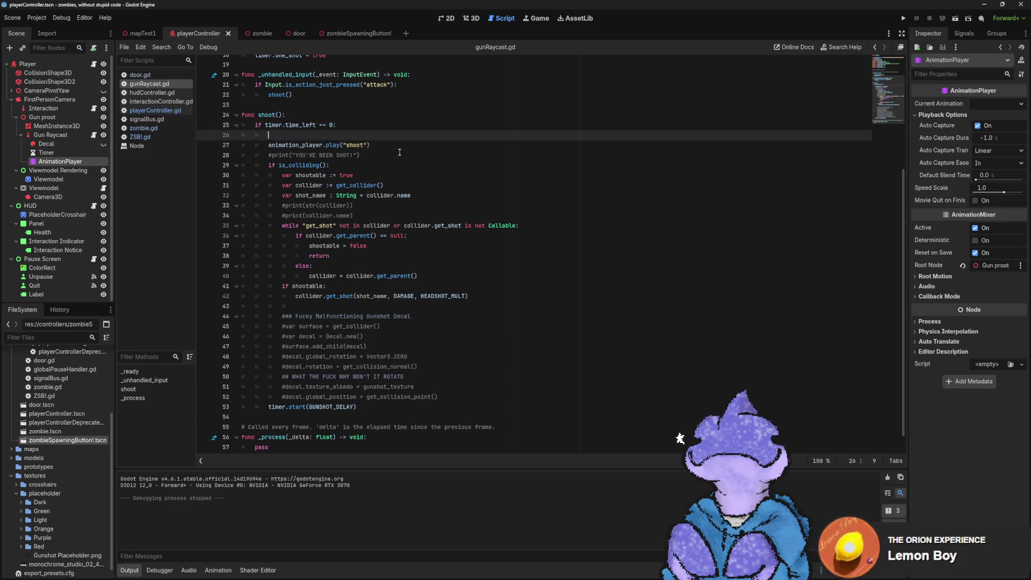
text(ani)
key(Return)
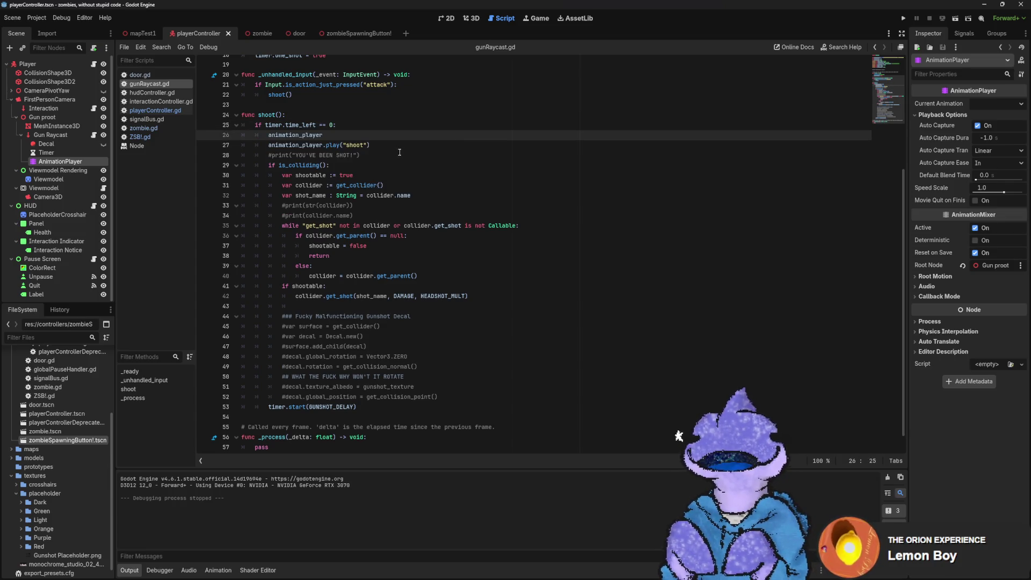
text(.res)
key(BackSpace)
key(BackSpace)
key(BackSpace)
text(pl)
key(Return)
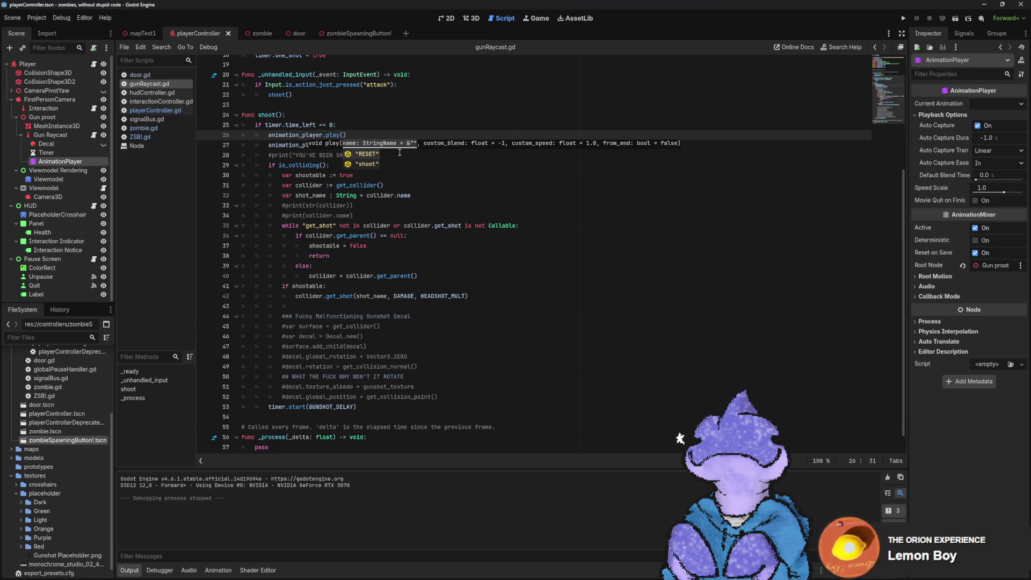
key(Return)
click(562, 131)
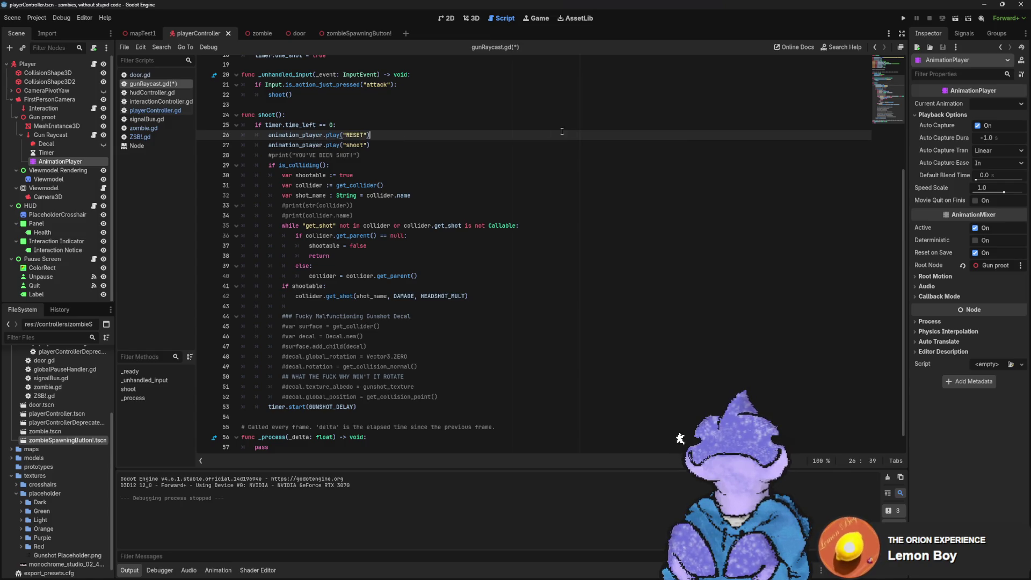
Step: Test-run the game with the RESET call, then stop it
click(903, 19)
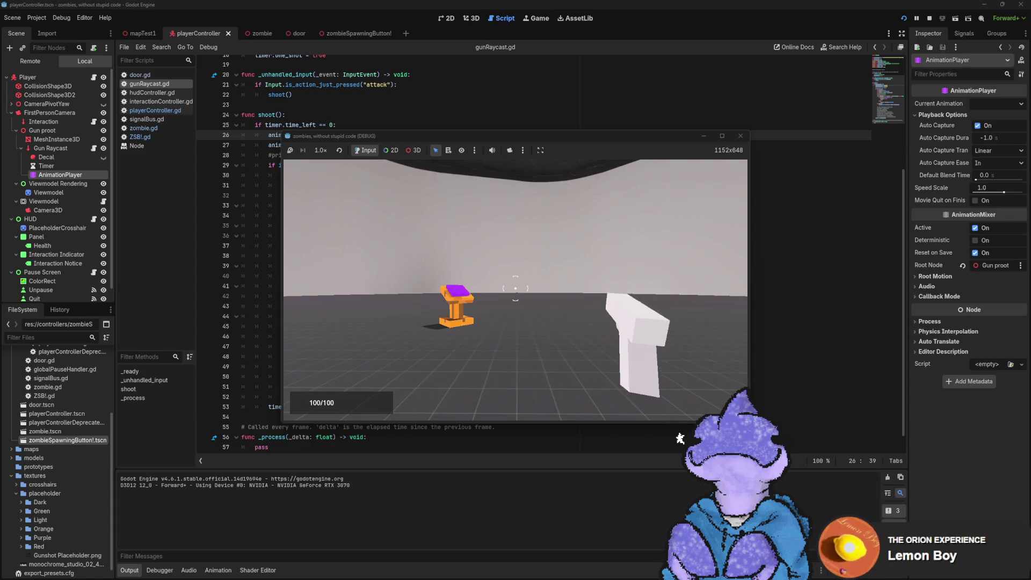
key(F8)
scroll(346, 189, up, 4)
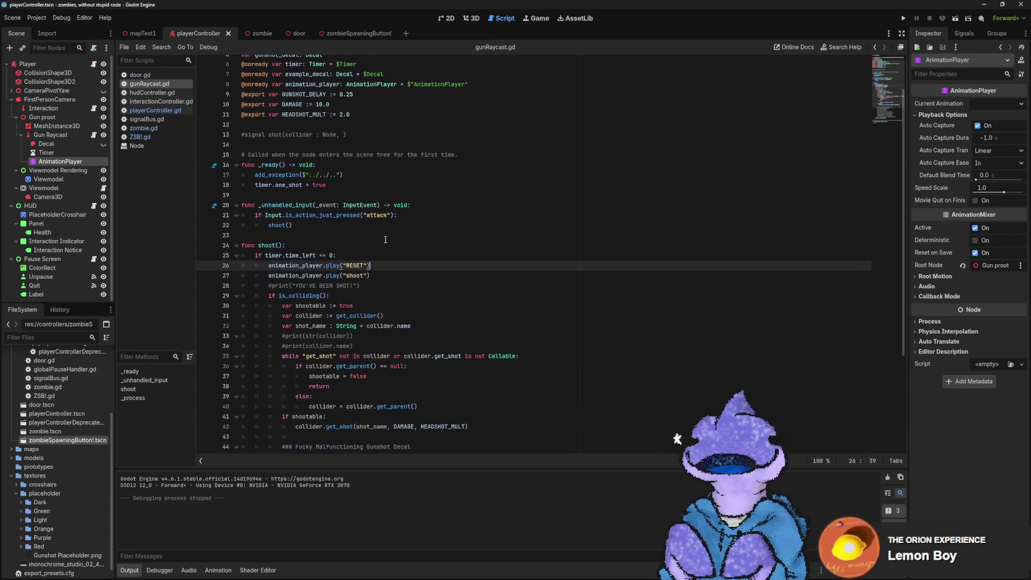
Step: Change line 27 to animation_player.play("shoot", -1, 5) with tidy argument spacing
scroll(326, 201, down, 1)
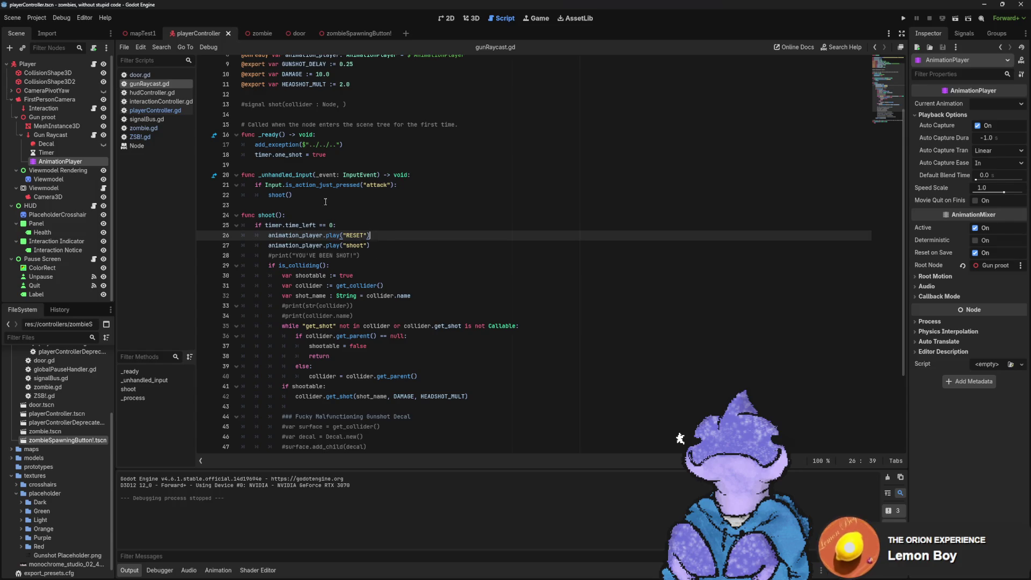
click(367, 245)
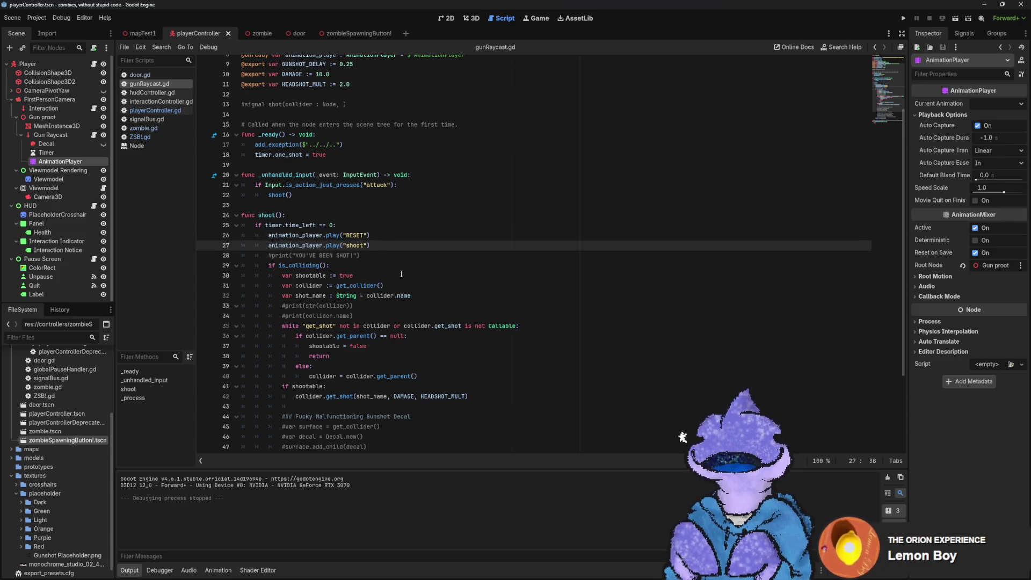
mouse_move(338, 243)
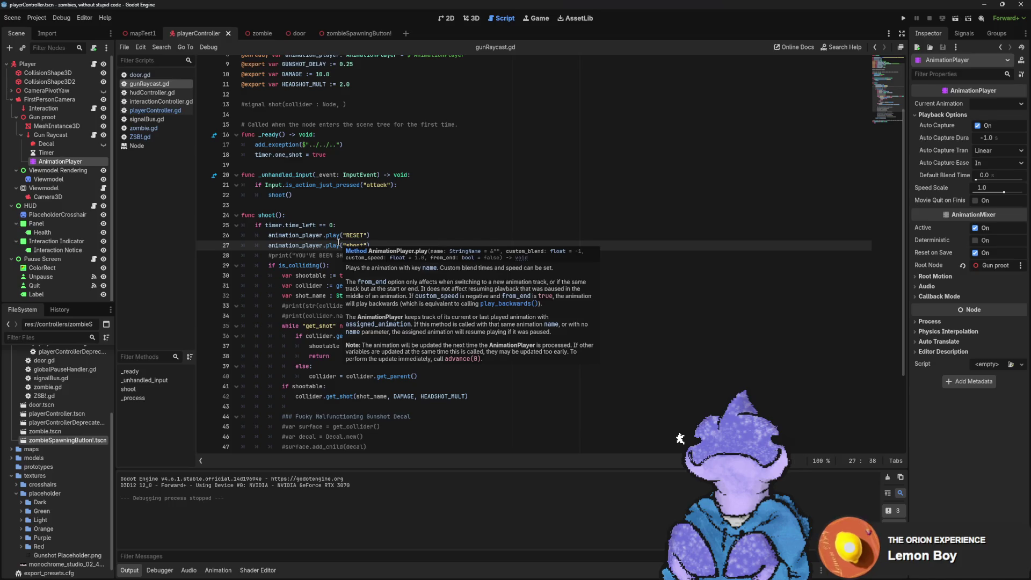
text(, ,)
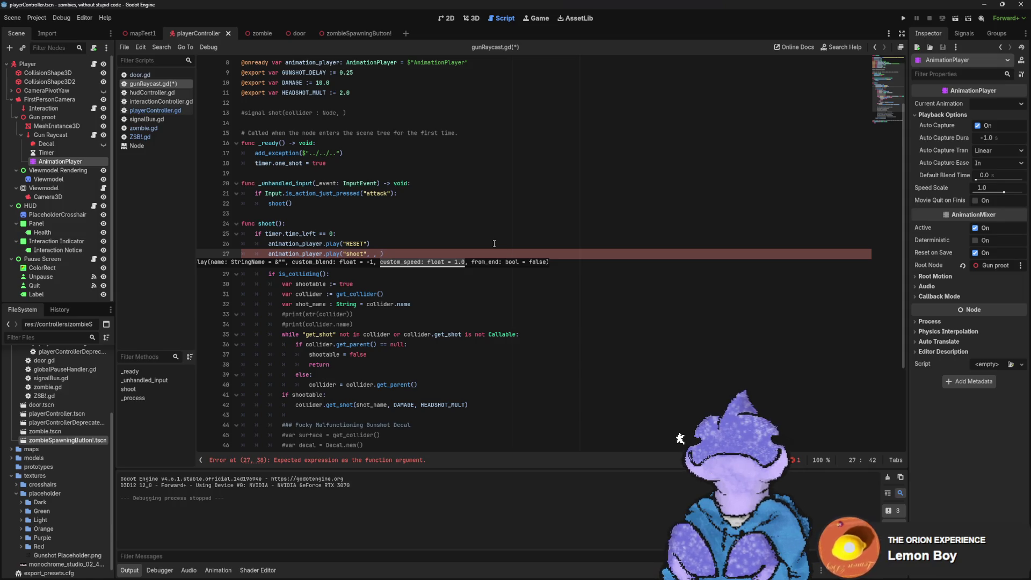
text(5)
key(Left)
key(Left)
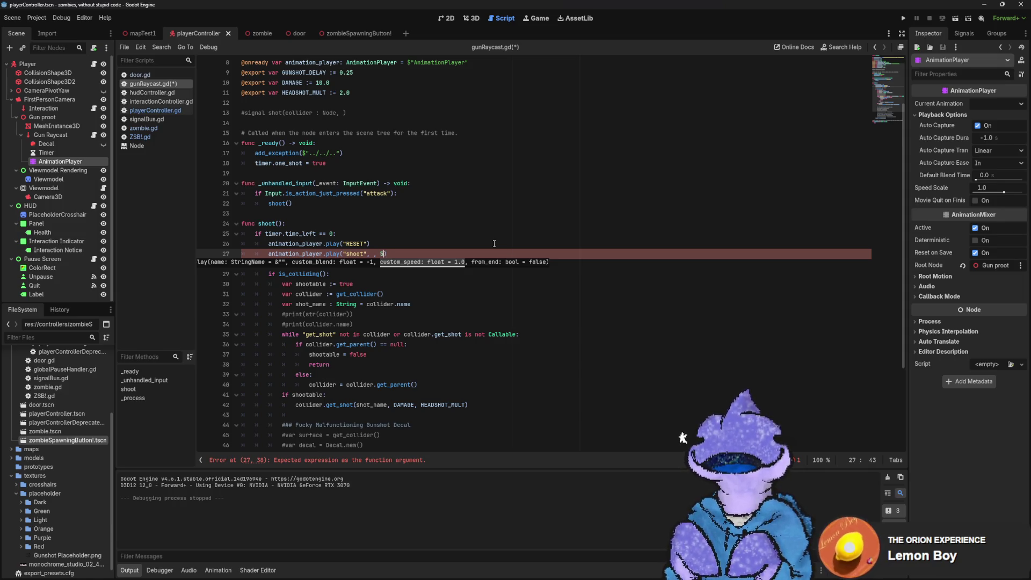
key(Left)
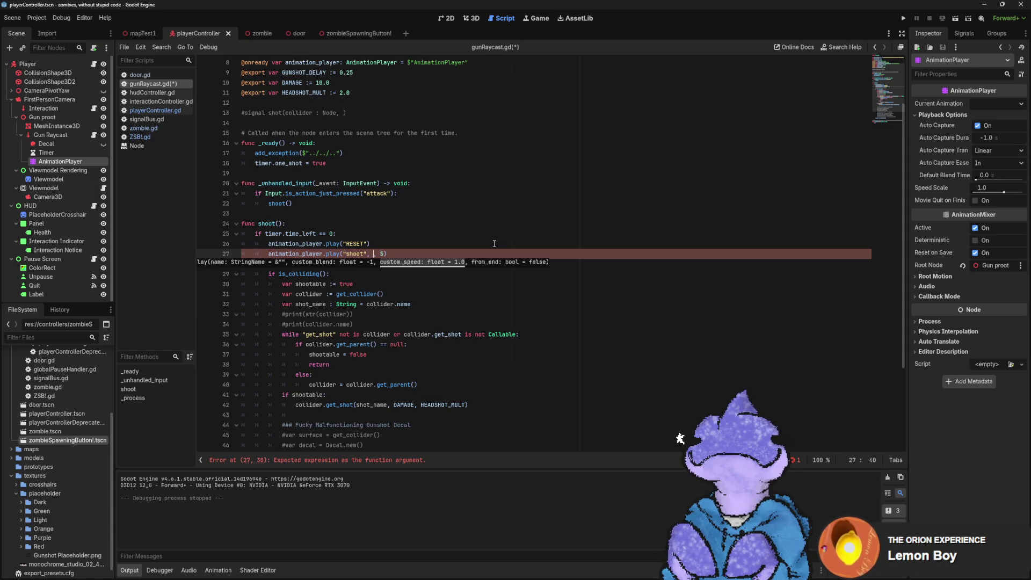
text(-1)
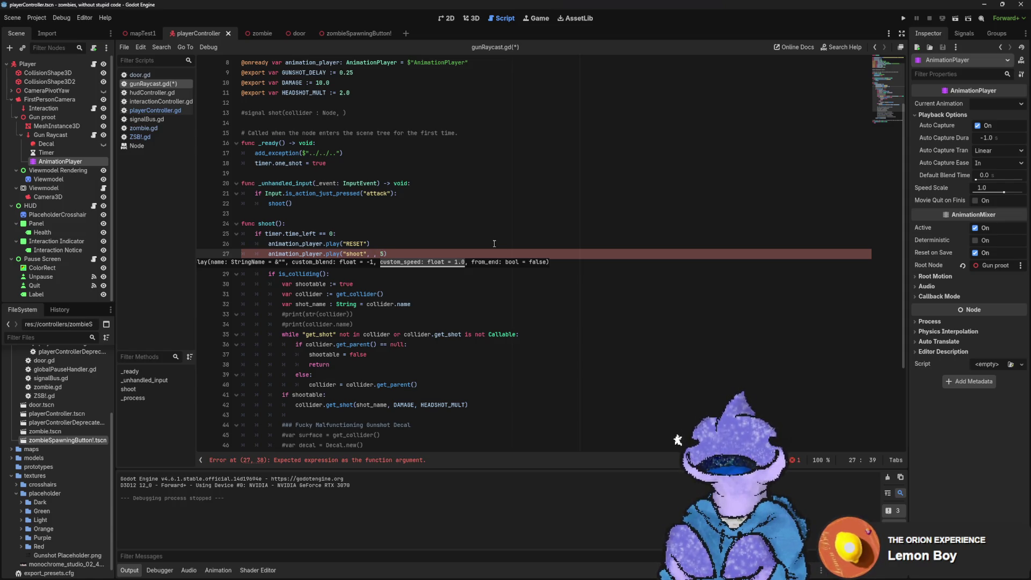
click(383, 255)
key(Delete)
click(371, 254)
click(385, 255)
key(BackSpace)
key(Right)
Step: Test-run the game with the faster shoot animation, stop it, and open guncam.gd
key(F5)
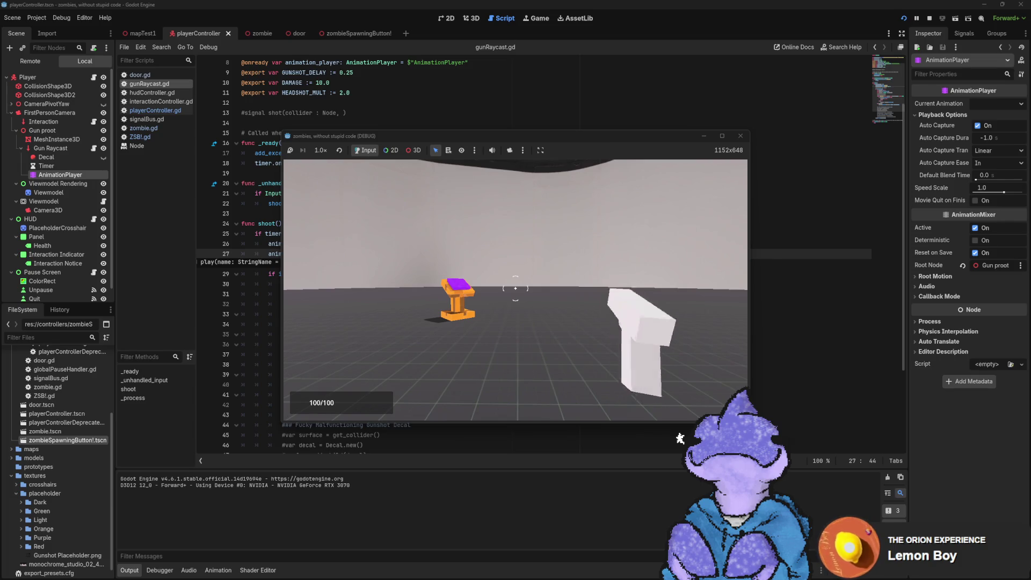
mouse_move(515, 288)
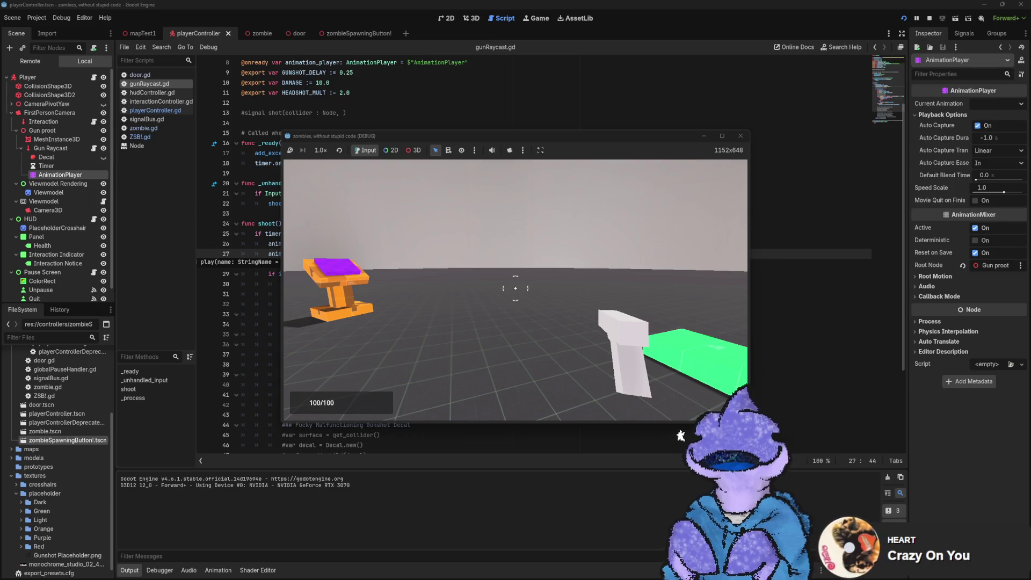
key(F8)
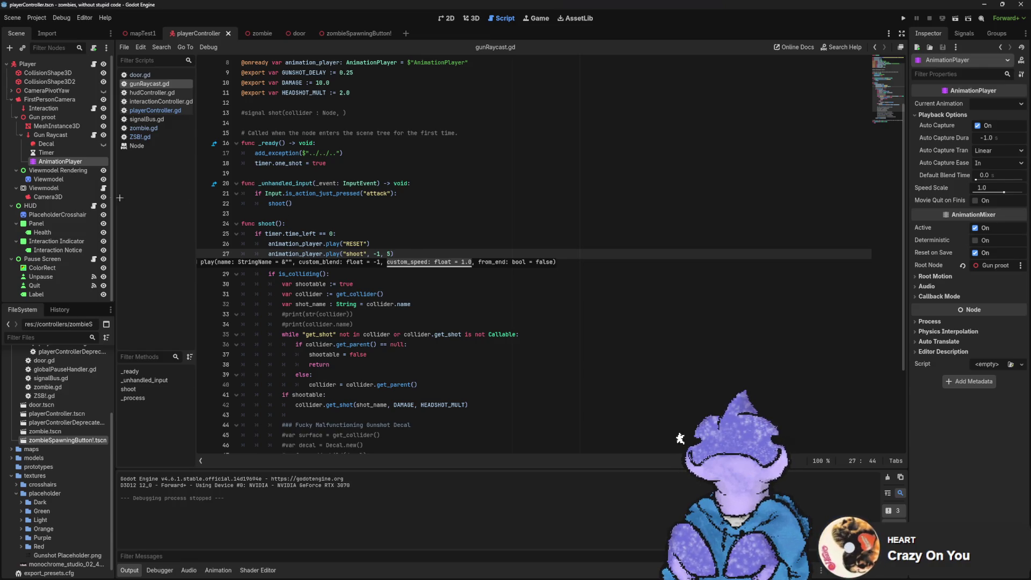
click(103, 189)
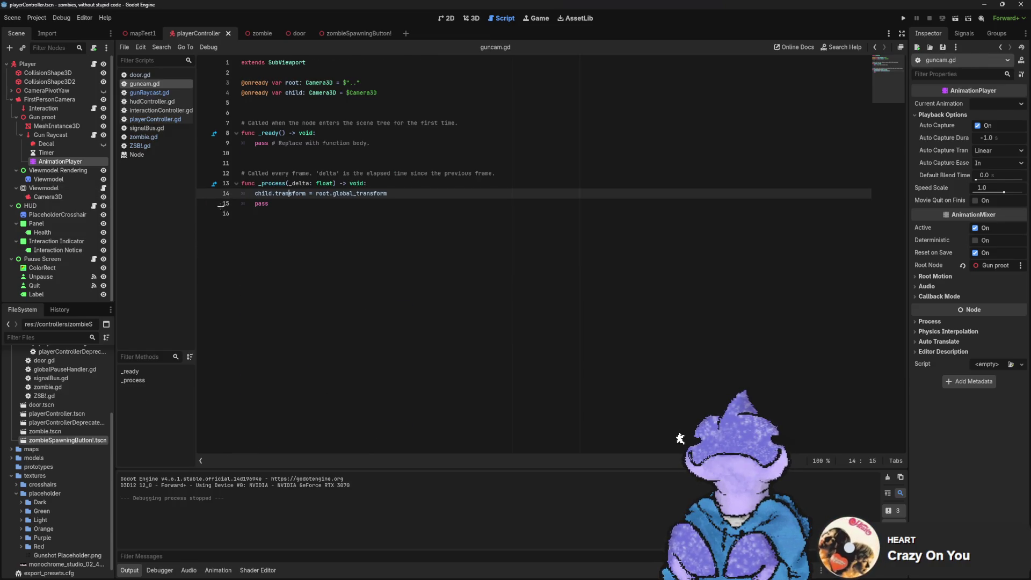
Step: Inspect the Viewmodel Rendering, Viewmodel viewport and Viewmodel sprite nodes, then launch the game
click(410, 201)
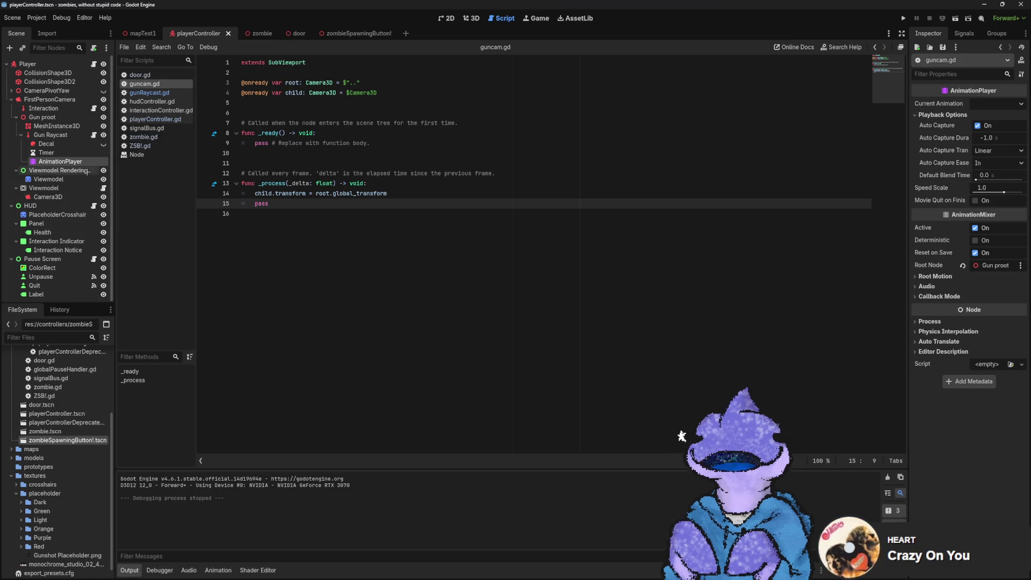
click(42, 171)
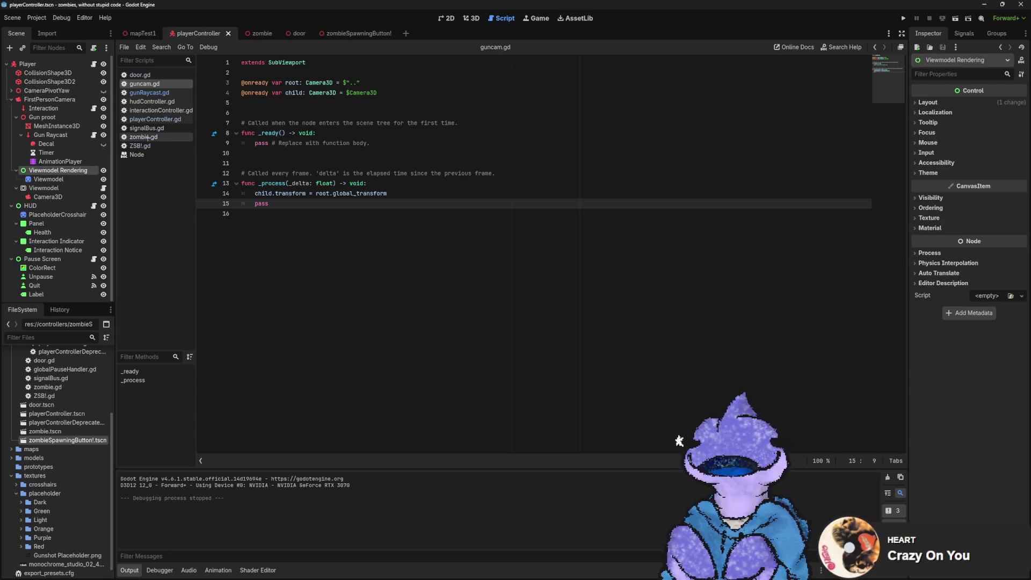
click(83, 189)
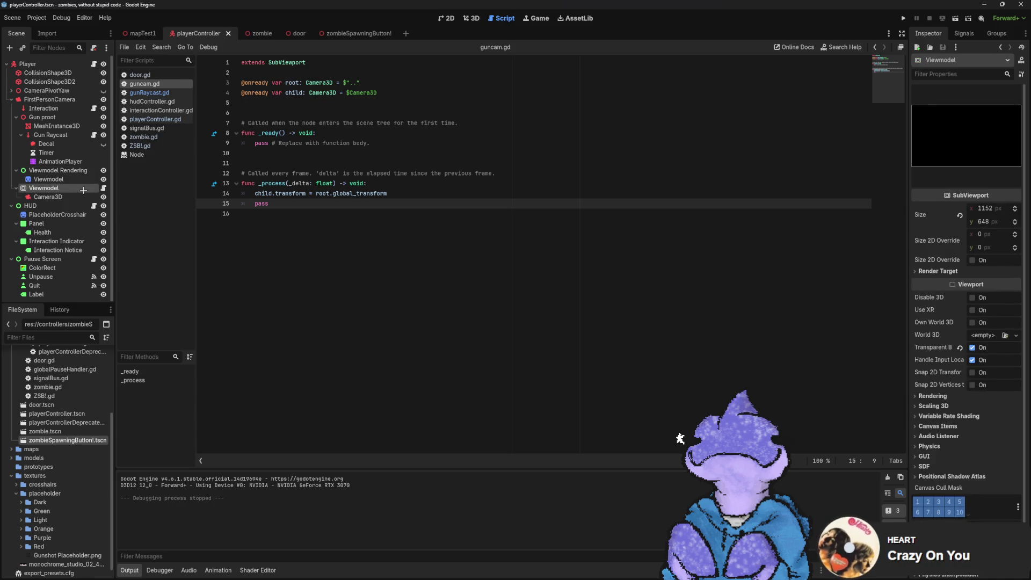
click(73, 171)
click(72, 172)
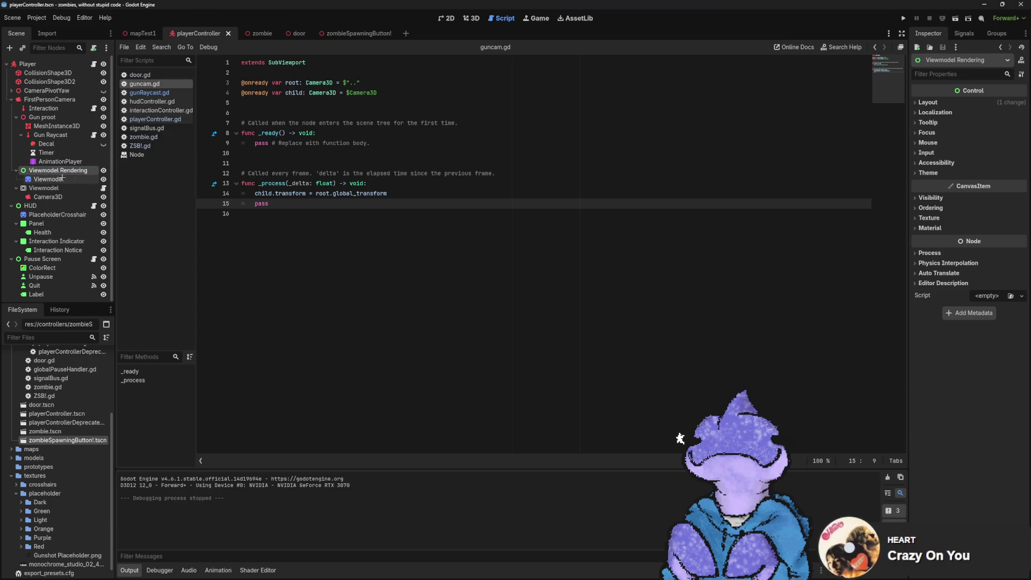
click(63, 178)
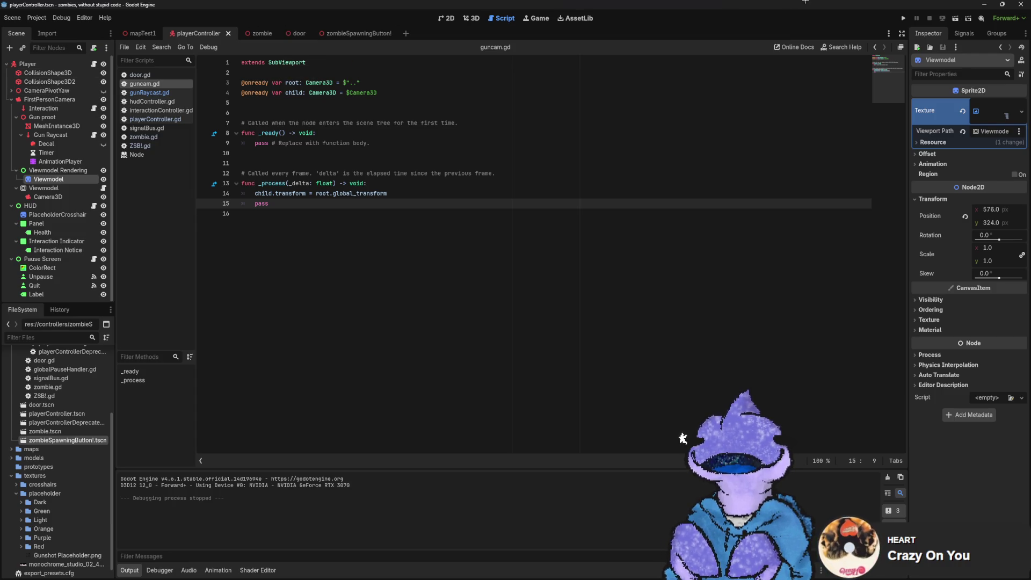
click(900, 18)
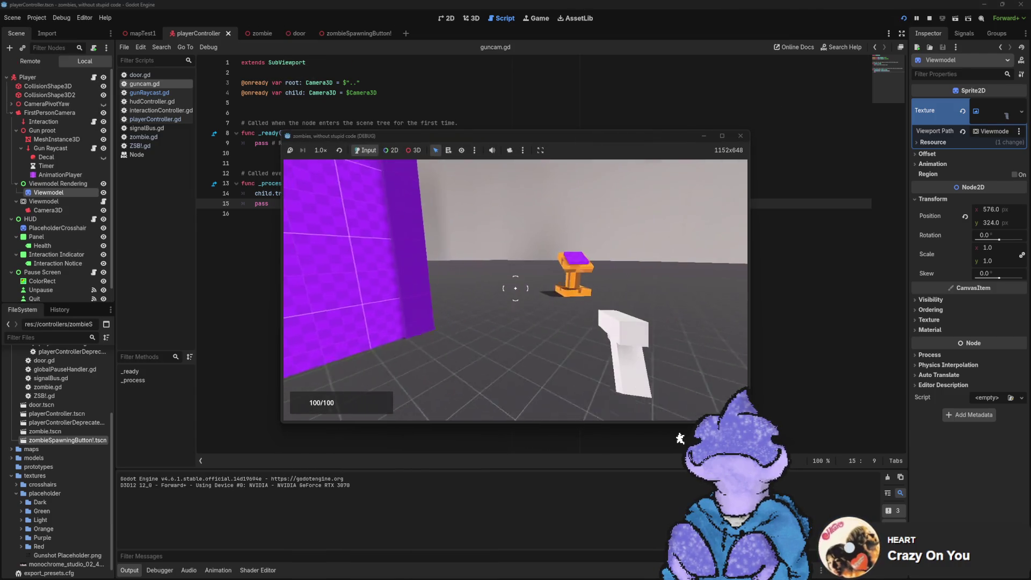
Step: Walk around the level to the orange table and shoot the zombie there
key(w)
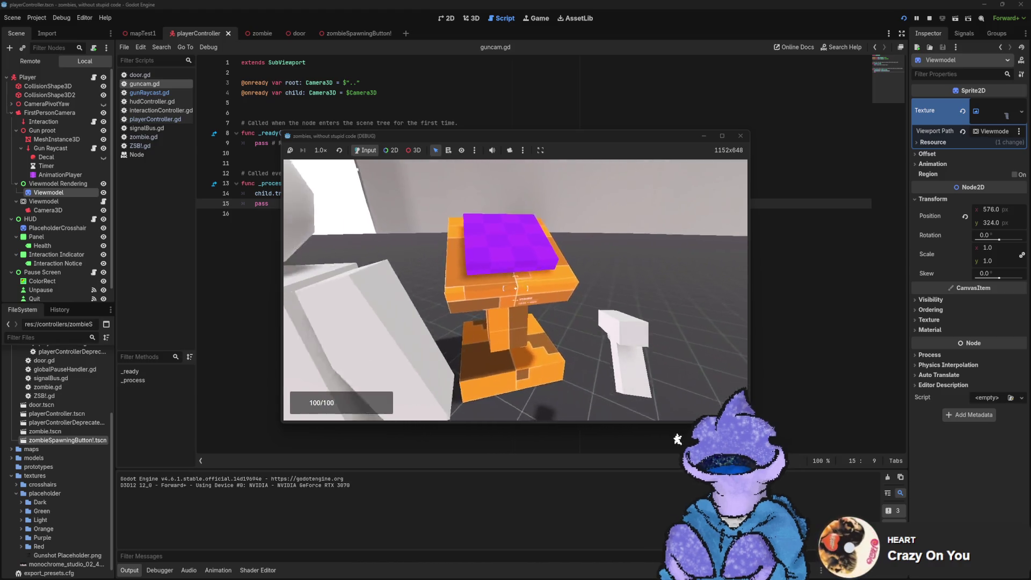
click(516, 289)
click(515, 289)
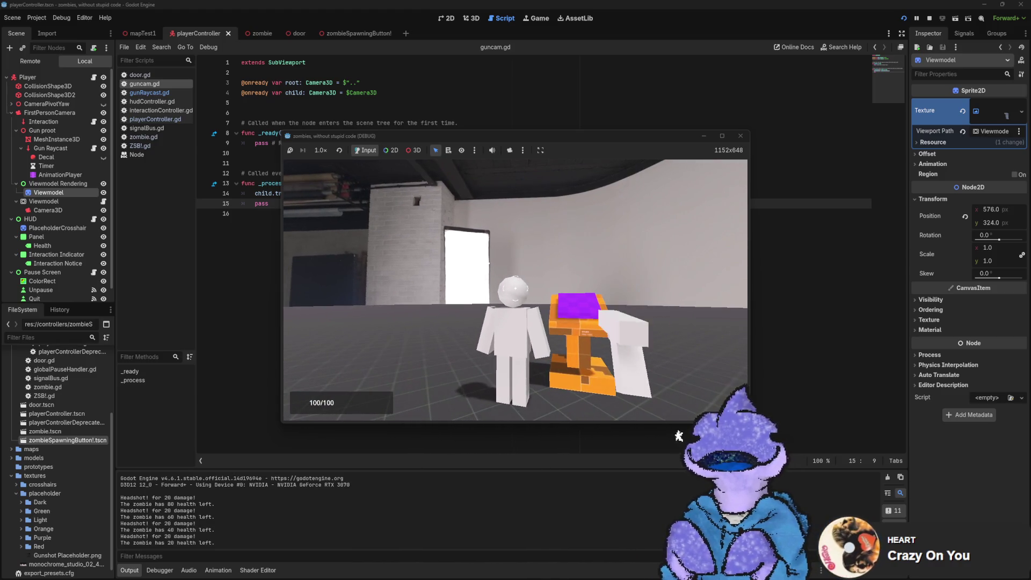
click(515, 288)
click(516, 288)
click(516, 289)
key(w)
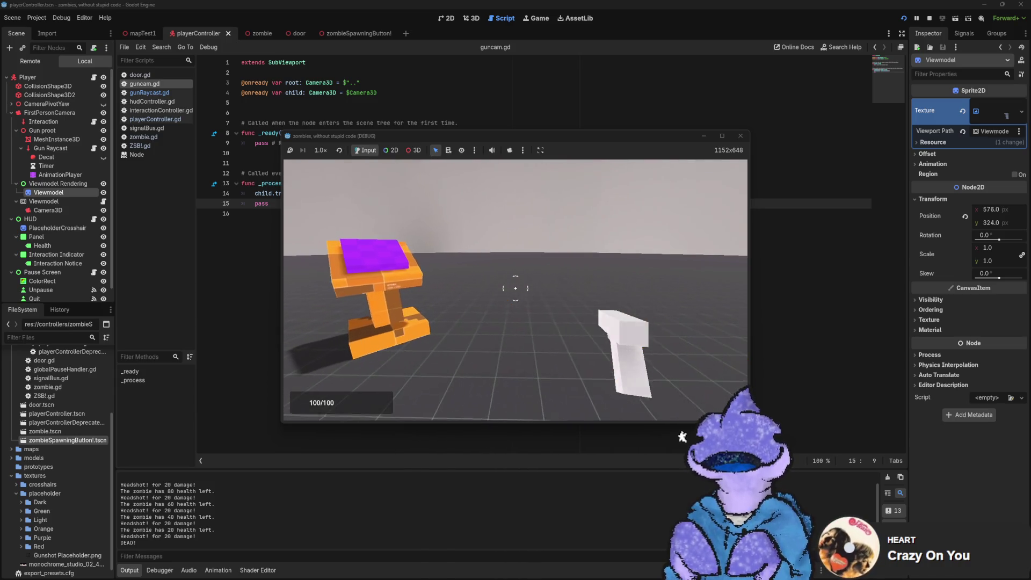
key(w)
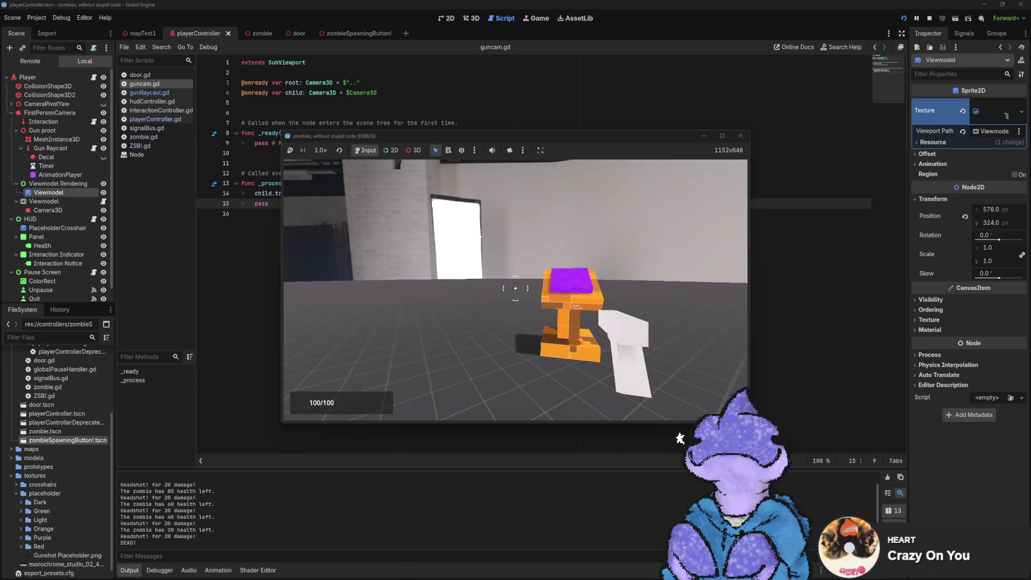
key(w)
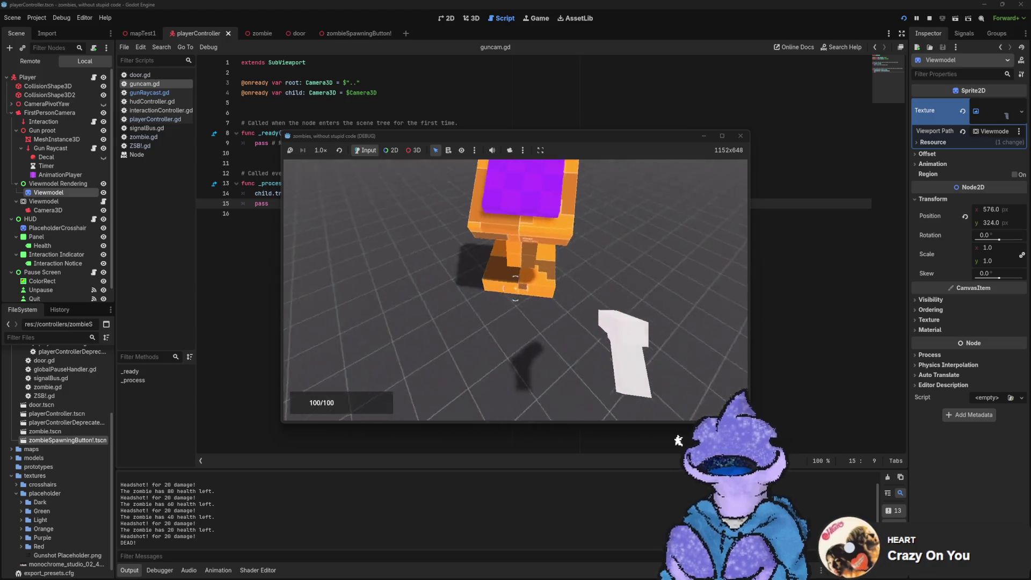
key(w)
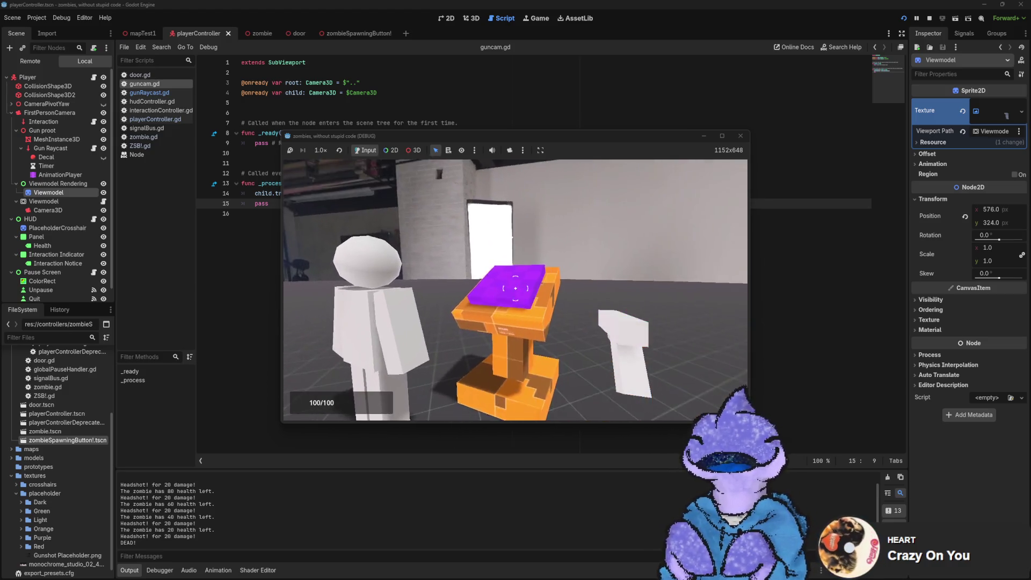
click(681, 440)
click(683, 438)
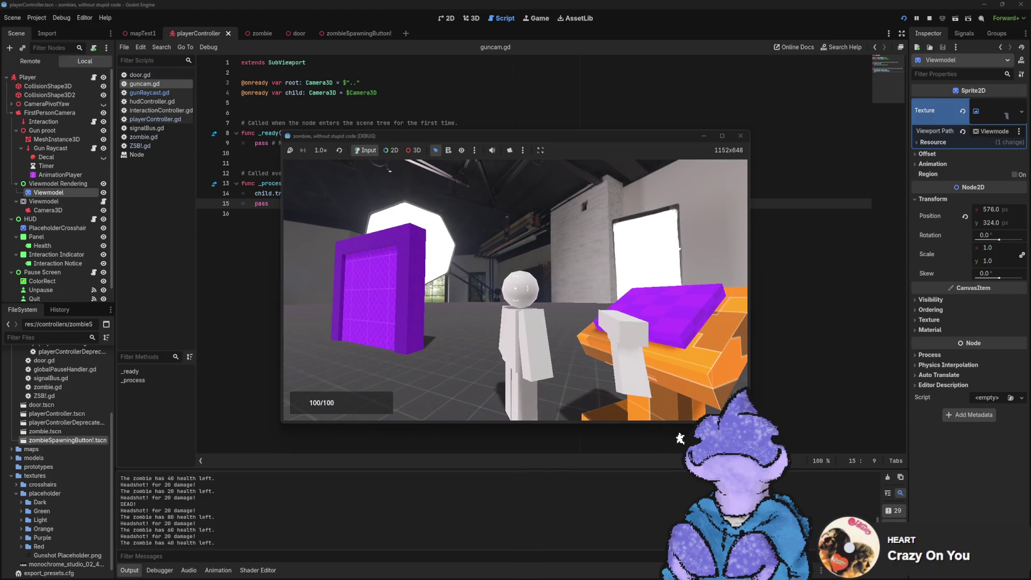
key(s)
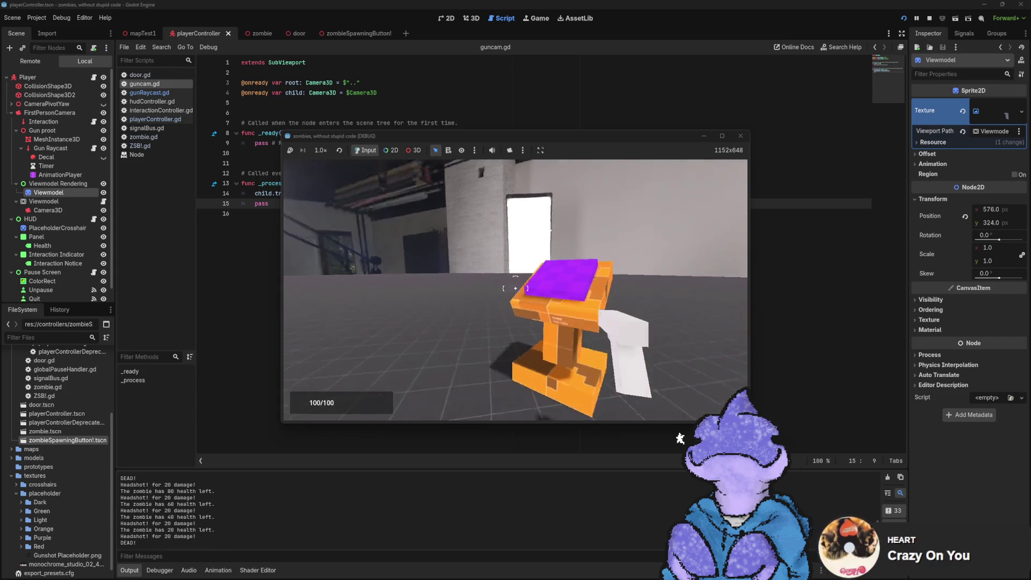
key(w)
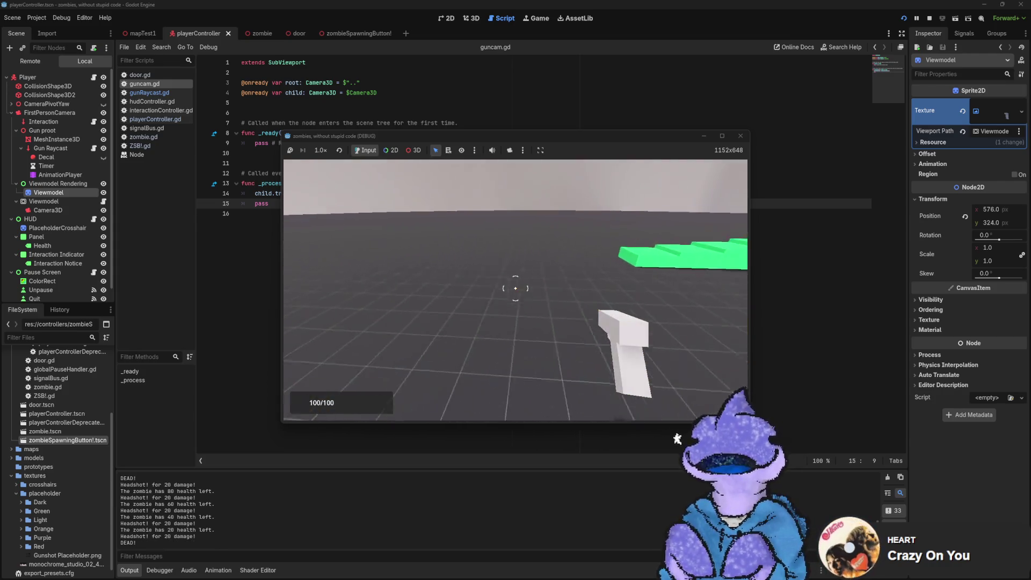
key(w)
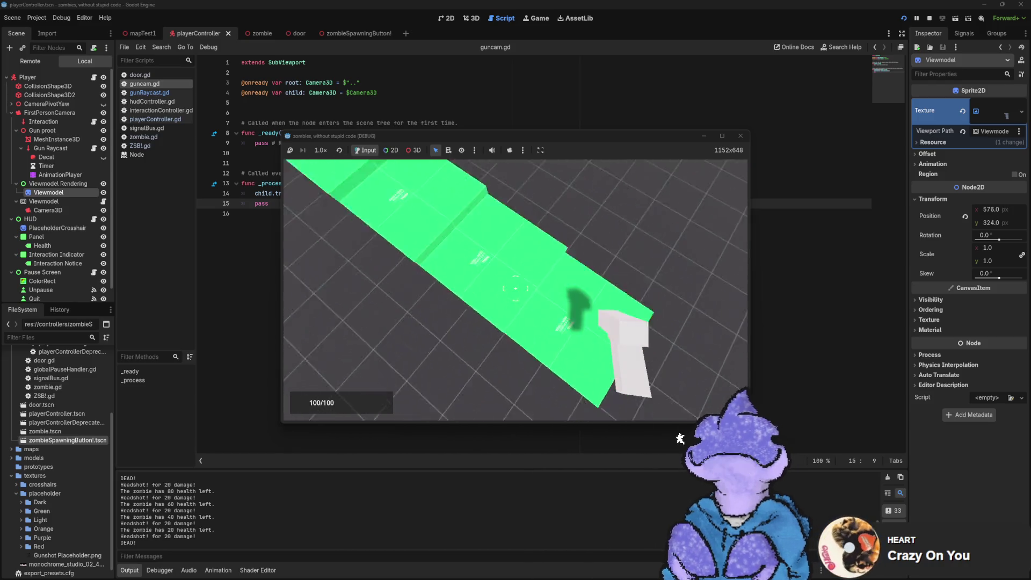
key(a)
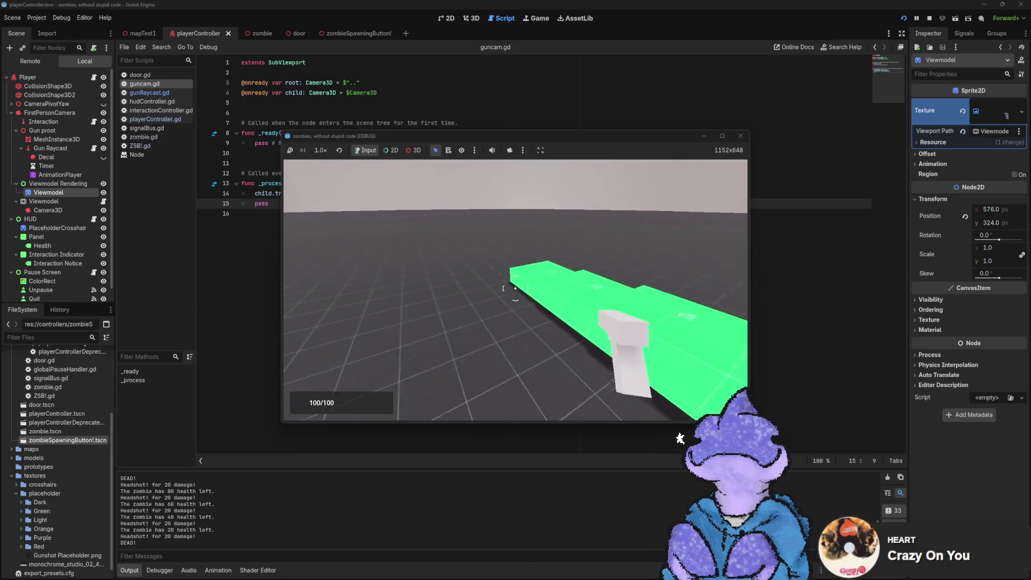
key(w)
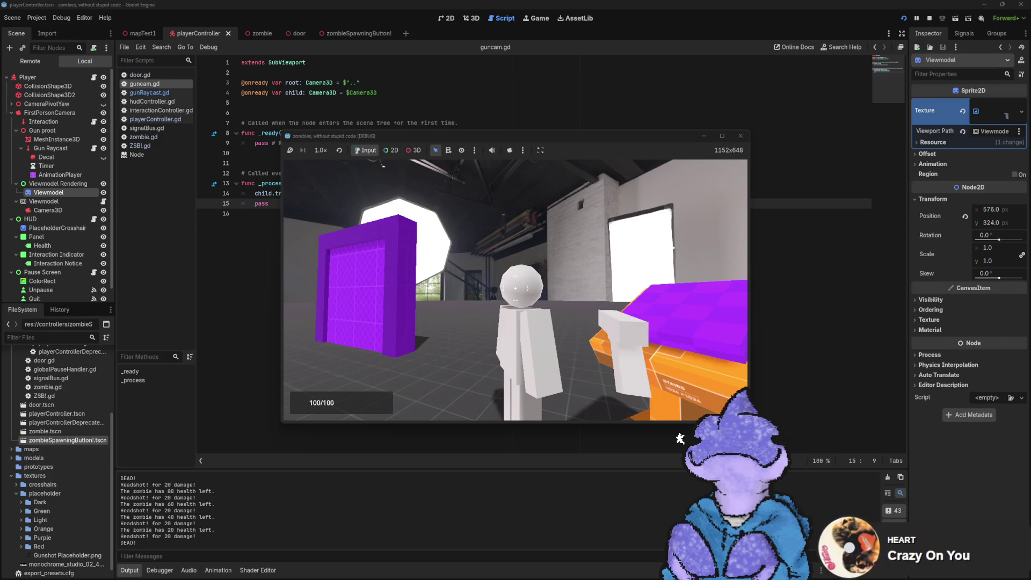
click(679, 439)
click(678, 439)
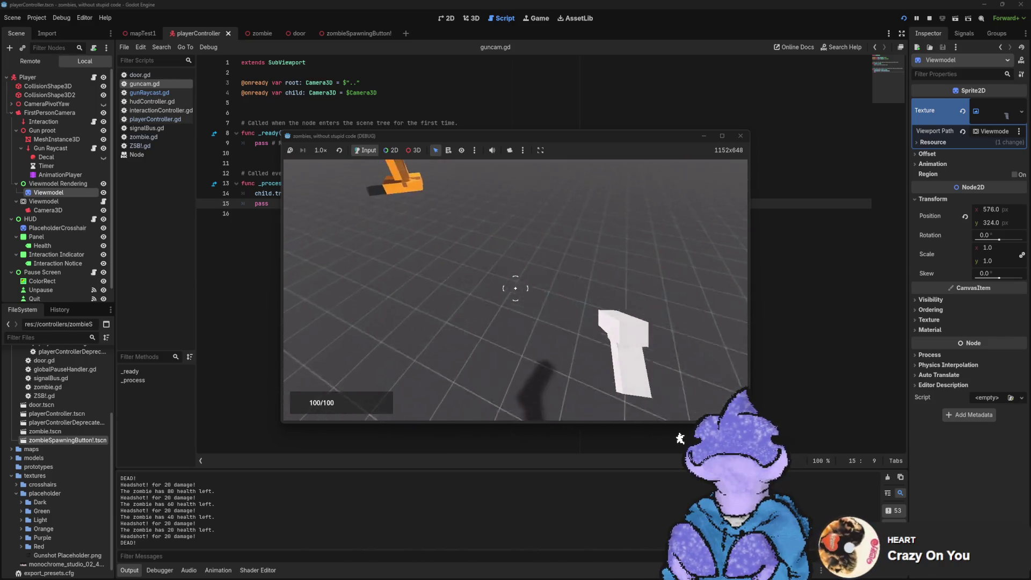
Step: Spawn zombies at the button table, shoot them dead, and stop the game
key(w)
key(e)
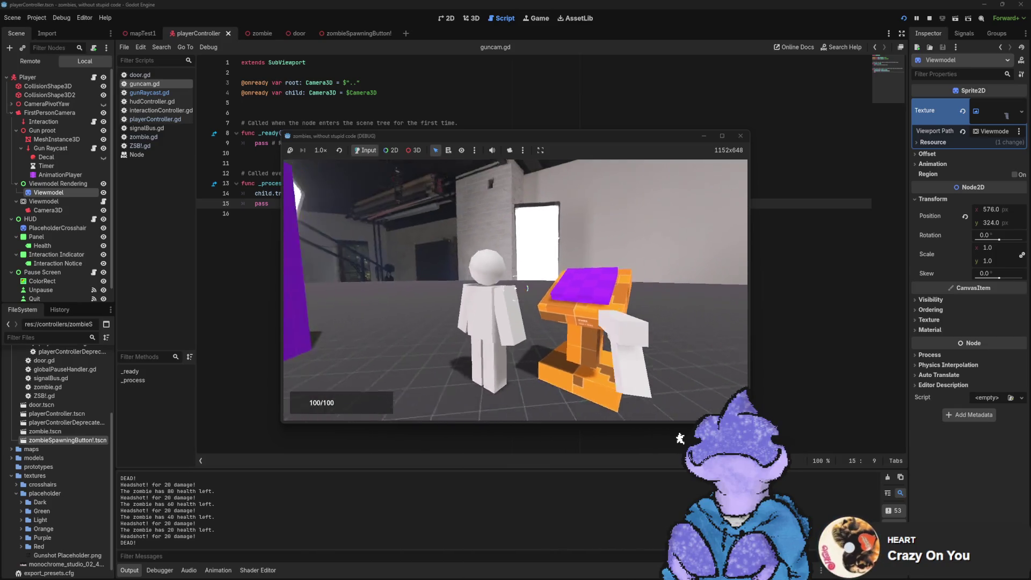
click(515, 289)
click(516, 289)
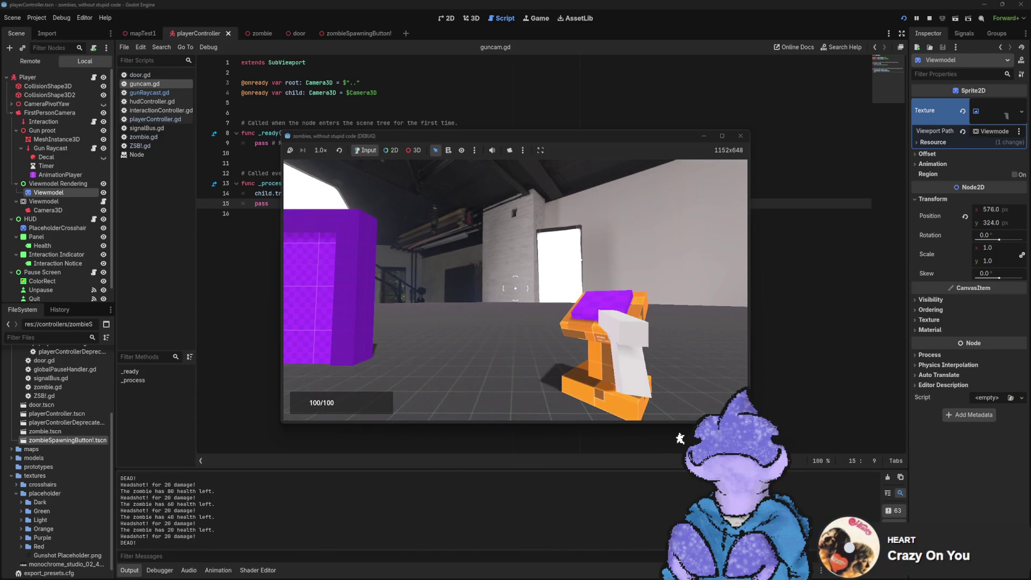
key(w)
key(e)
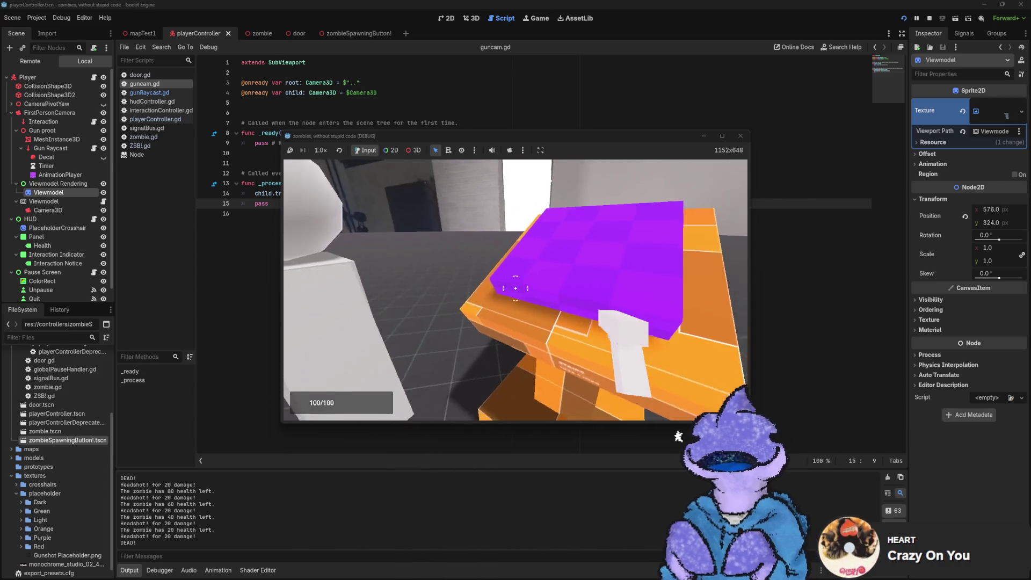
click(516, 288)
click(516, 289)
click(515, 288)
click(515, 288)
click(516, 289)
click(516, 289)
click(515, 288)
click(515, 289)
click(516, 288)
click(516, 288)
click(516, 288)
click(516, 289)
click(516, 288)
key(F8)
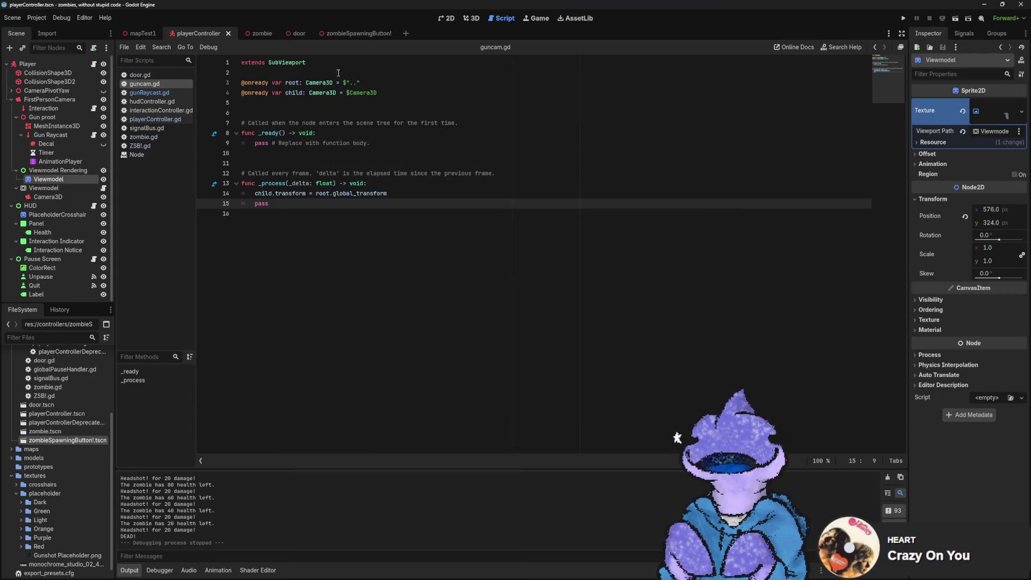
Step: Copy the door script's DEFAULT_HOVER_MESSAGE and hover_message lines, then switch to zombieSpawningButton!
click(262, 34)
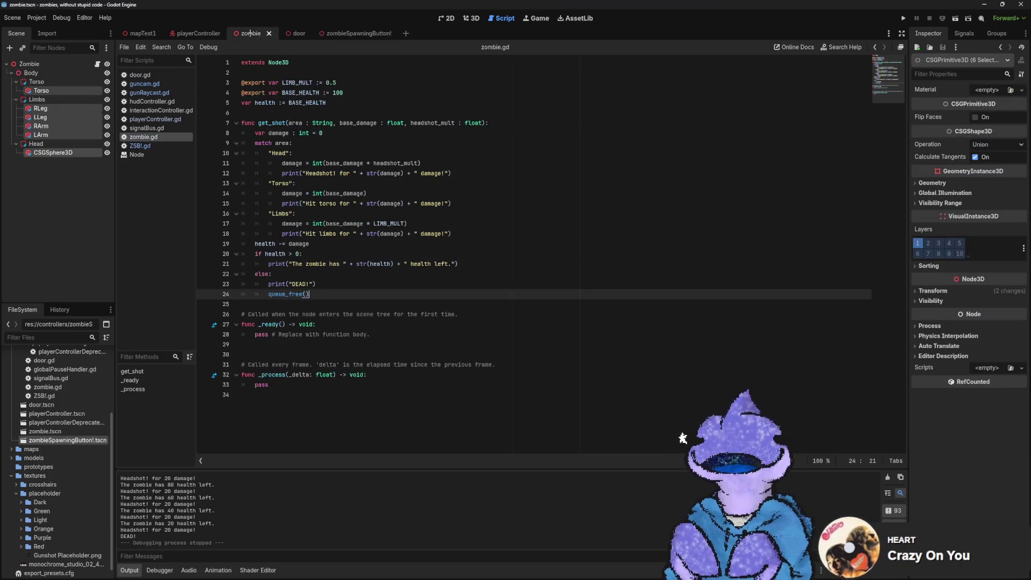
click(62, 184)
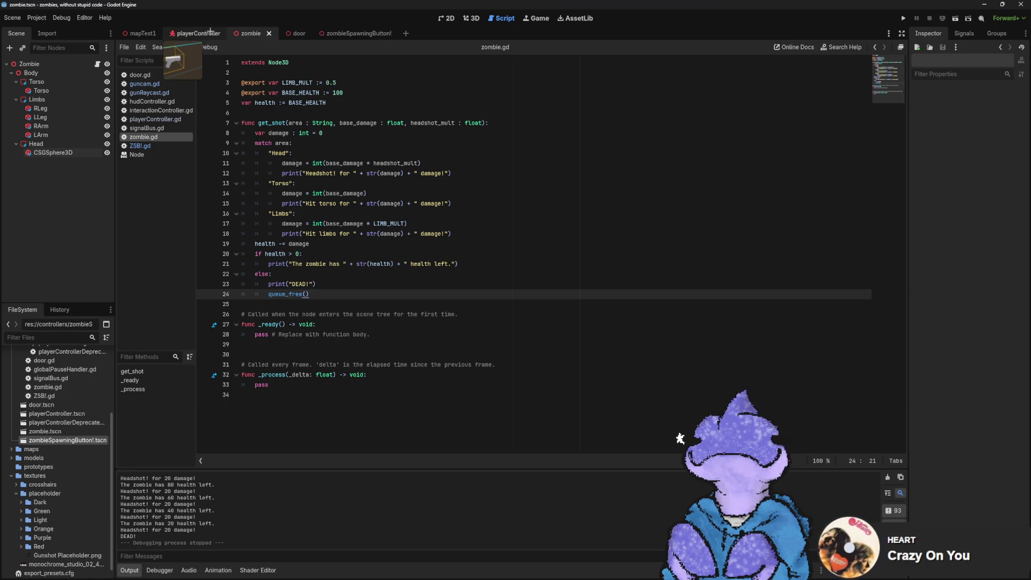
click(189, 32)
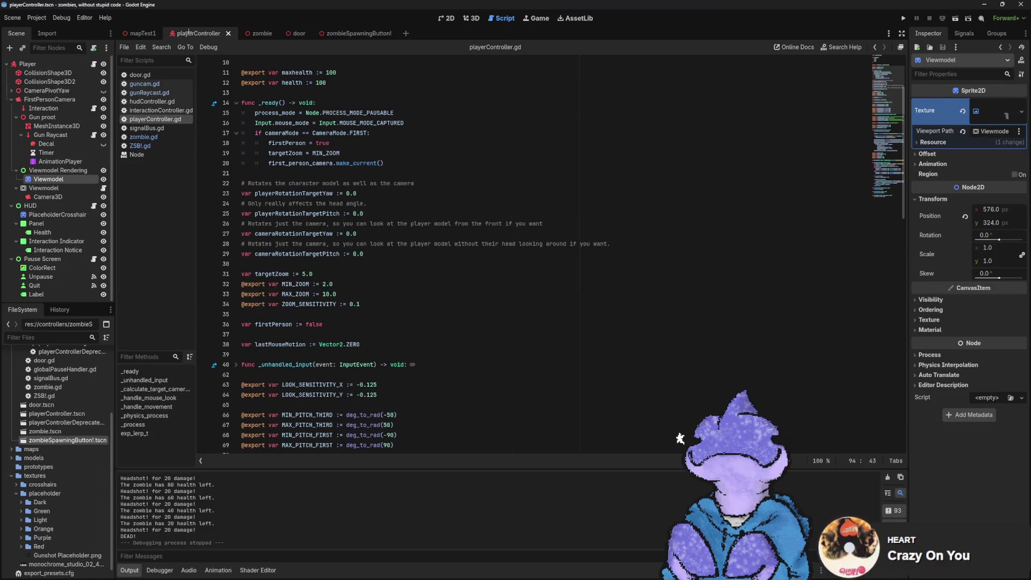
click(295, 33)
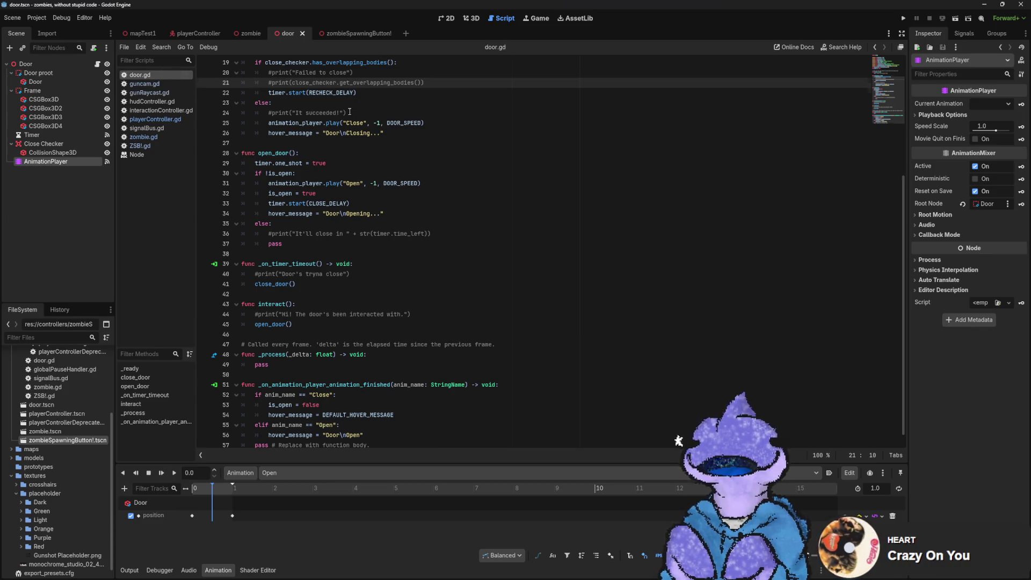
scroll(279, 153, up, 6)
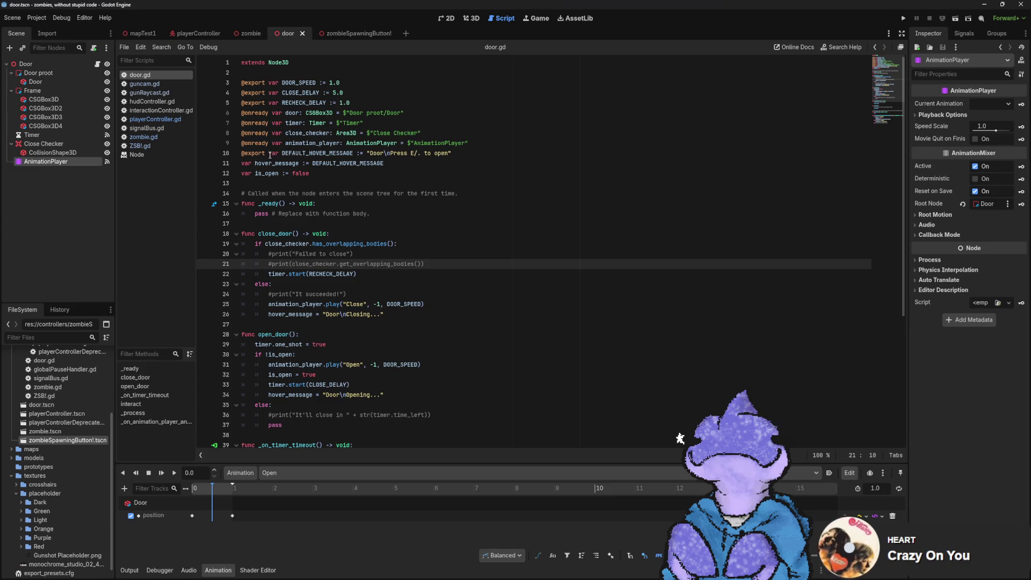
drag(269, 154, 370, 162)
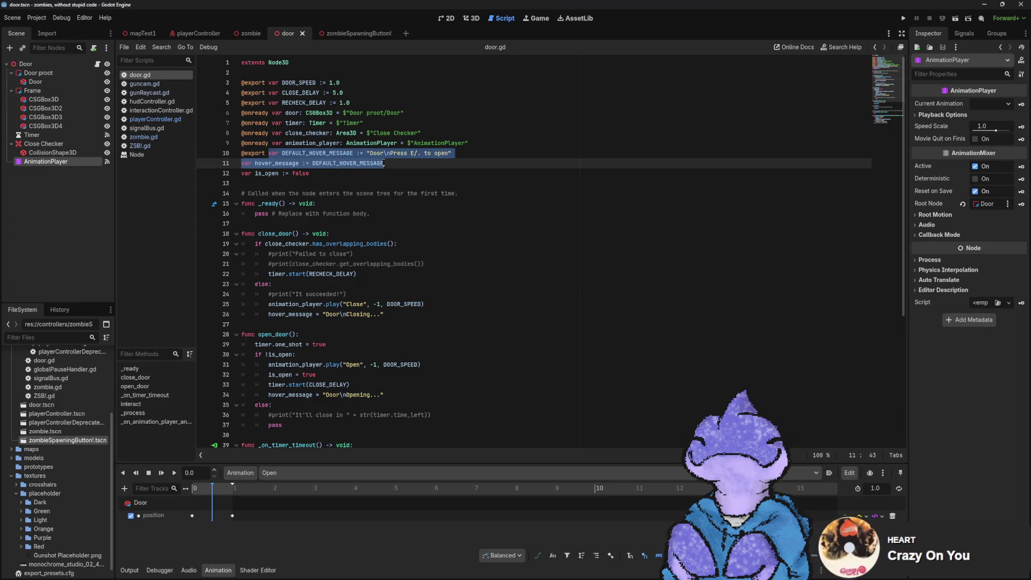
right_click(384, 164)
click(405, 217)
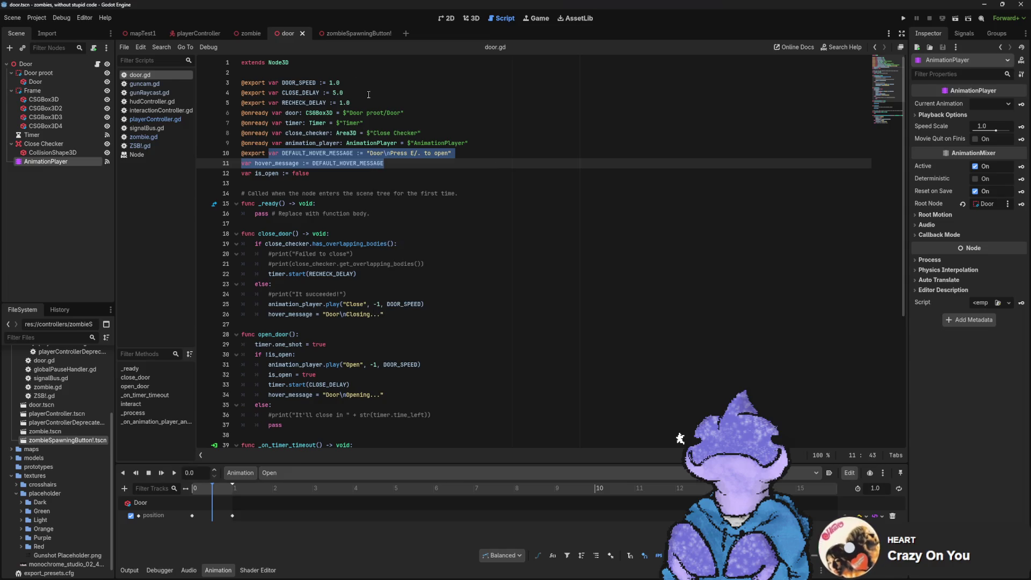
click(345, 34)
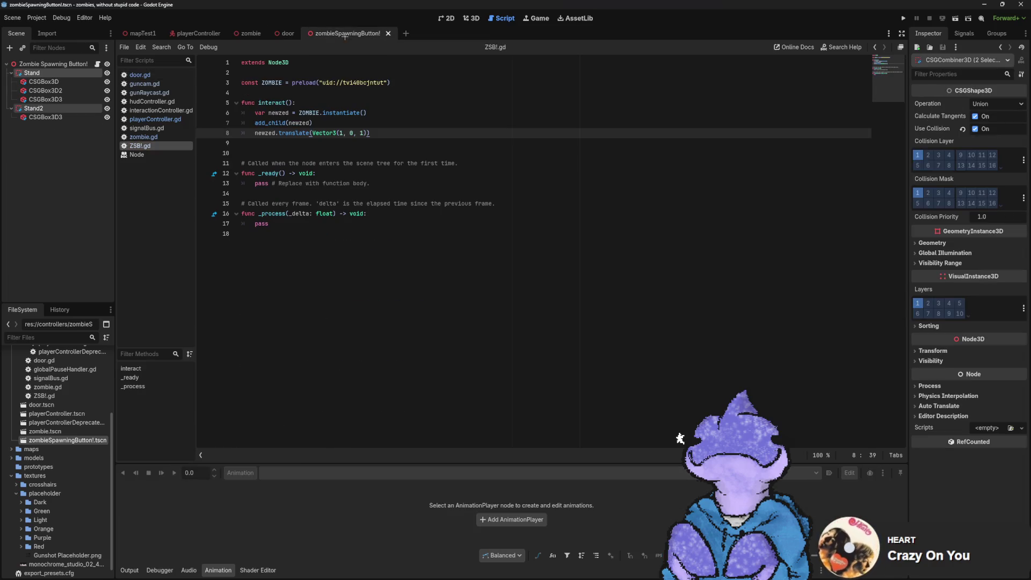
Step: Paste the hover-message declarations at line 2 and retype var as const
click(365, 144)
click(373, 72)
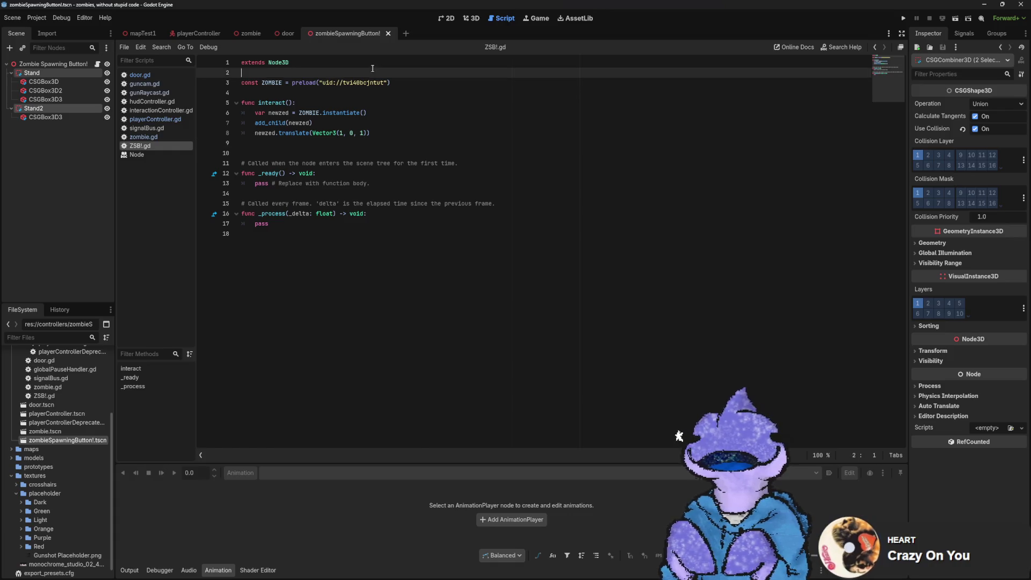
right_click(374, 72)
click(397, 148)
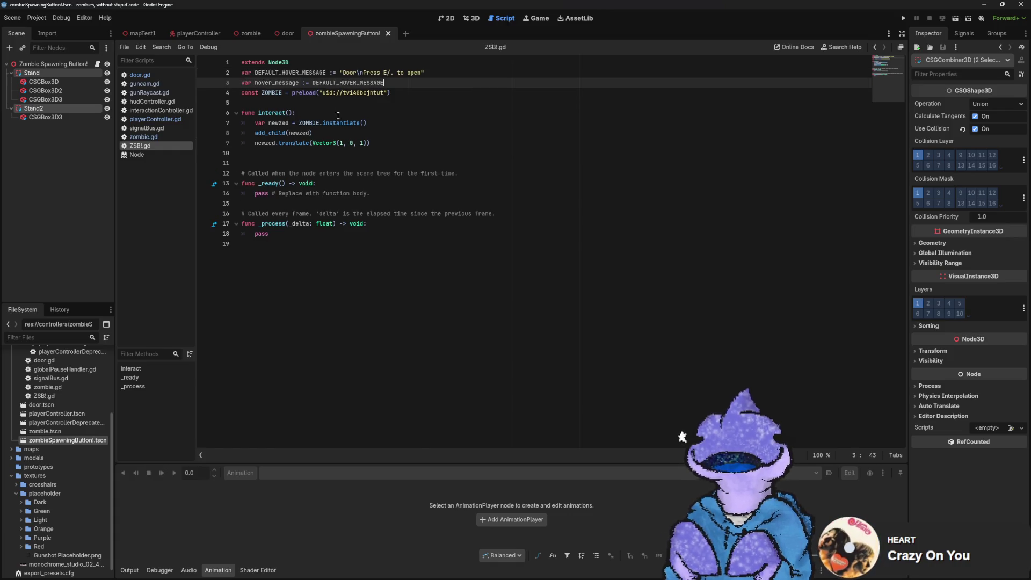
click(250, 72)
text(cosnt)
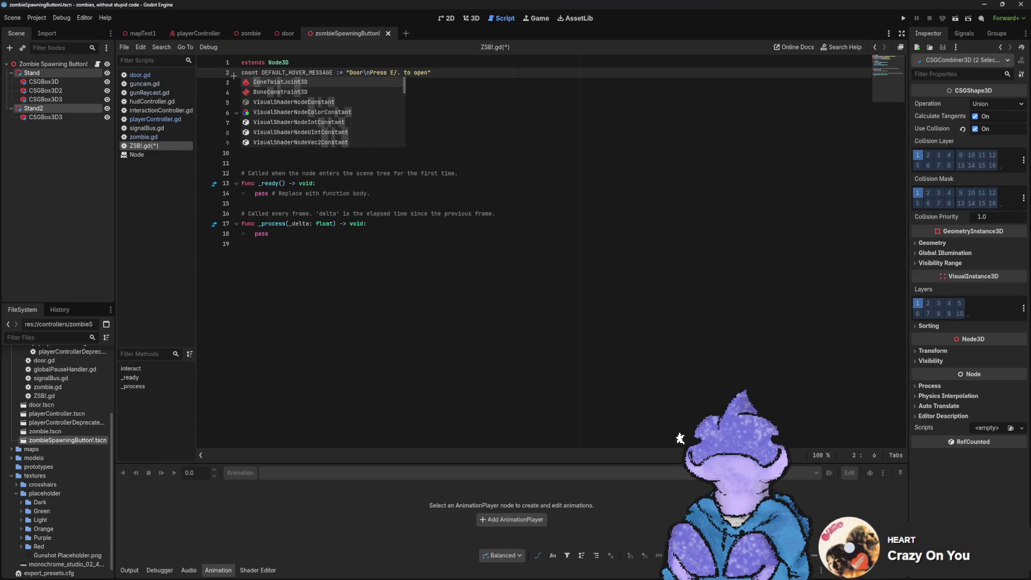
click(435, 99)
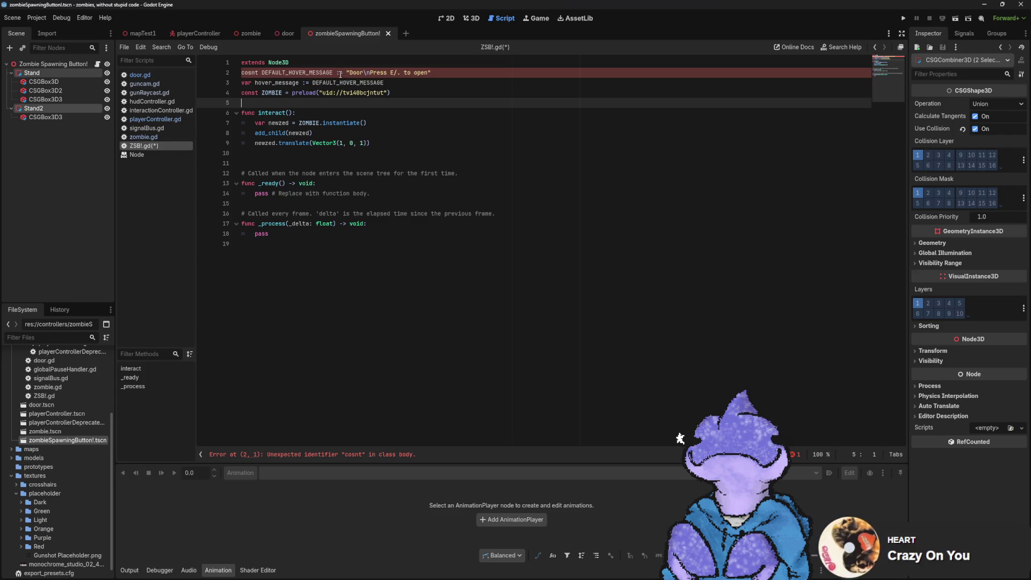
Step: Add a blank line after extends, fix the const typo, and move the ZOMBIE preload above hover_message
click(321, 66)
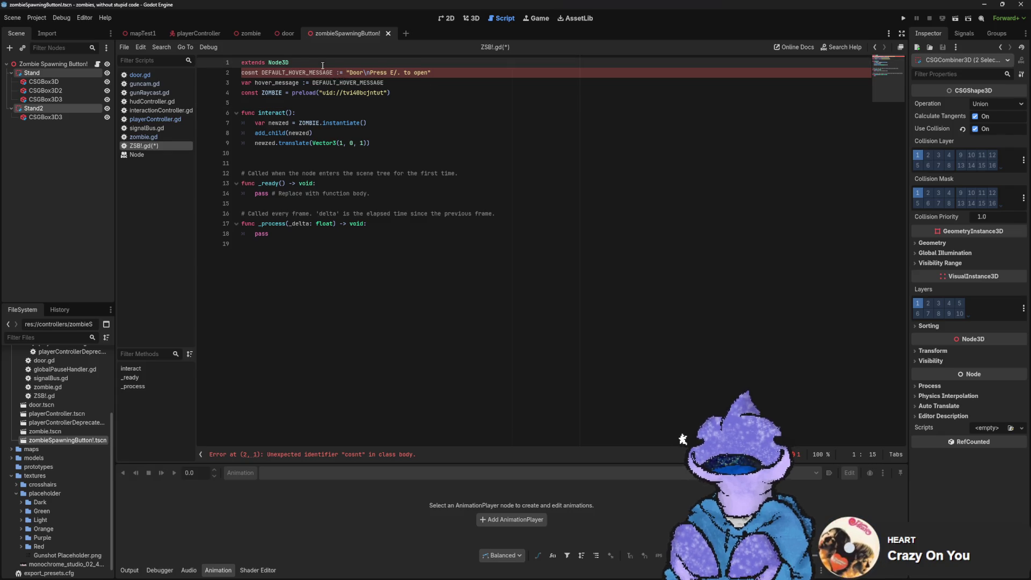
key(Return)
drag(396, 94, 217, 97)
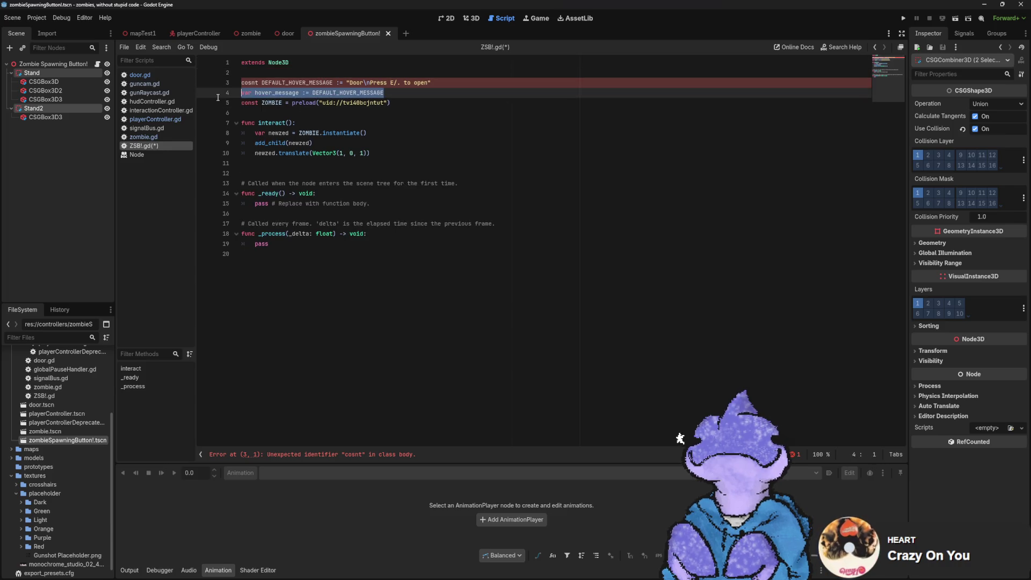
click(257, 84)
key(BackSpace)
key(Delete)
text(n)
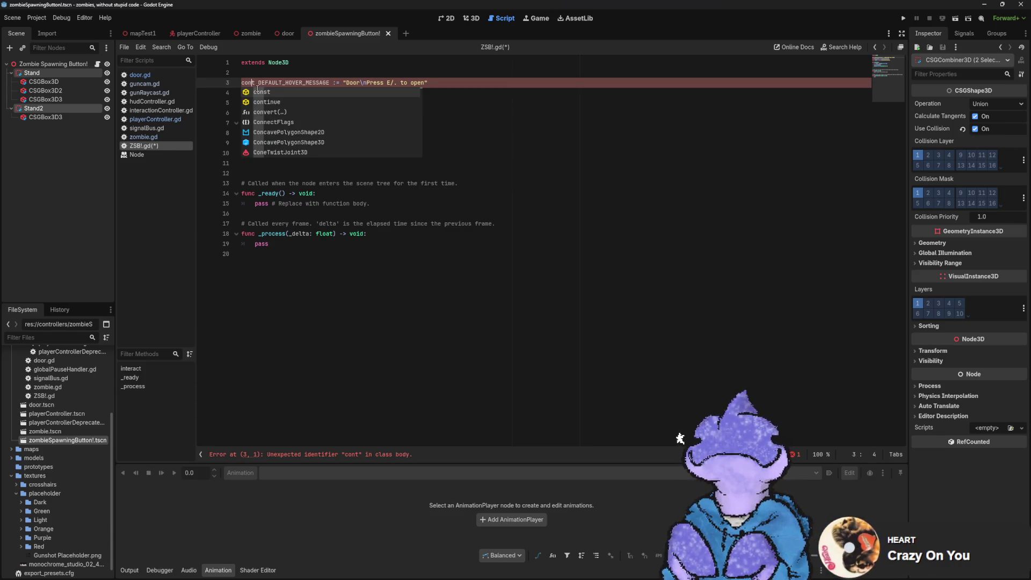
text(st)
click(438, 104)
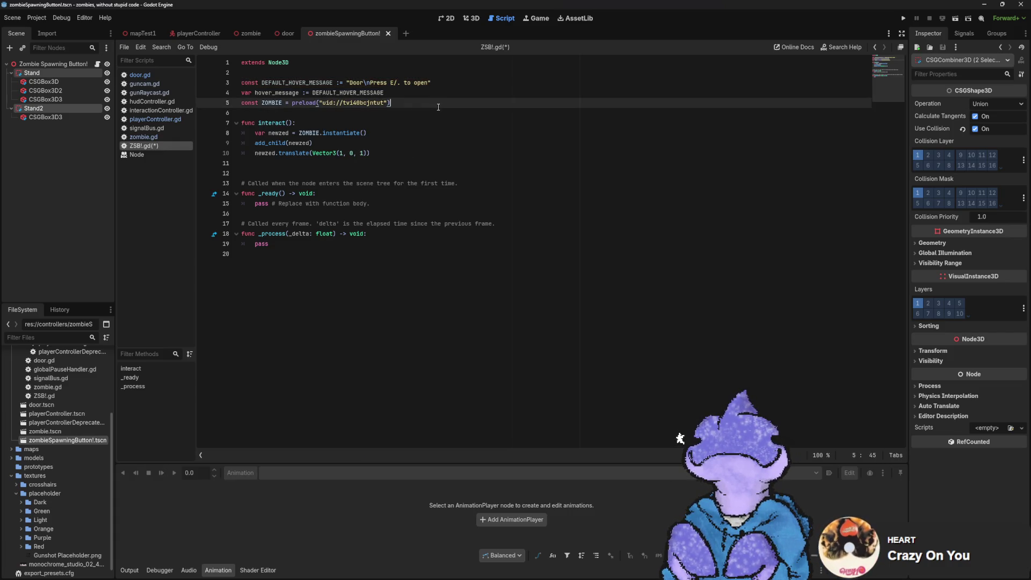
triple_click(405, 103)
mouse_move(404, 103)
mouse_down()
mouse_move(420, 103)
mouse_move(433, 82)
mouse_up()
click(418, 106)
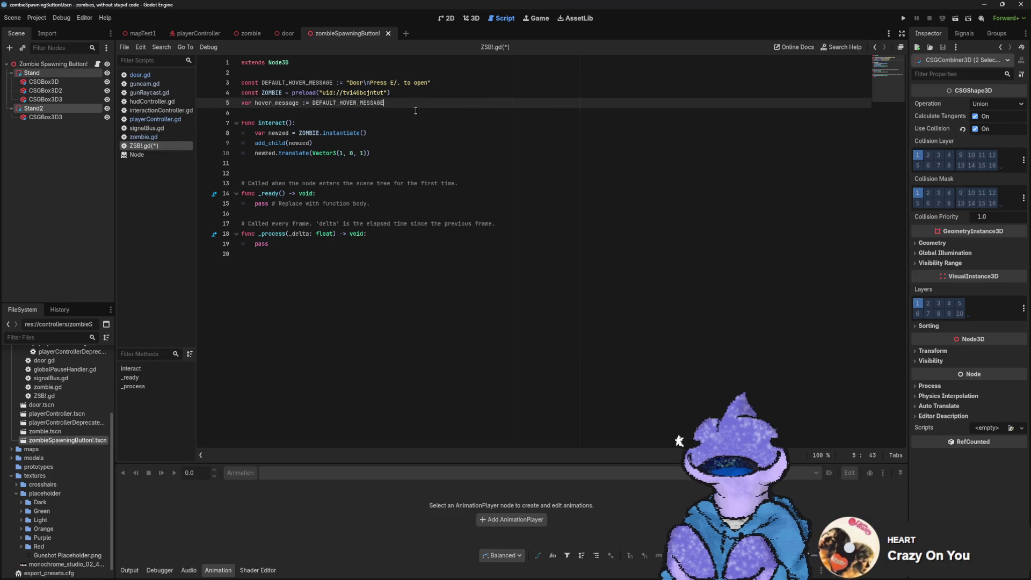
Step: Begin replacing "Door" in the hover message and open the special-character picker
click(362, 82)
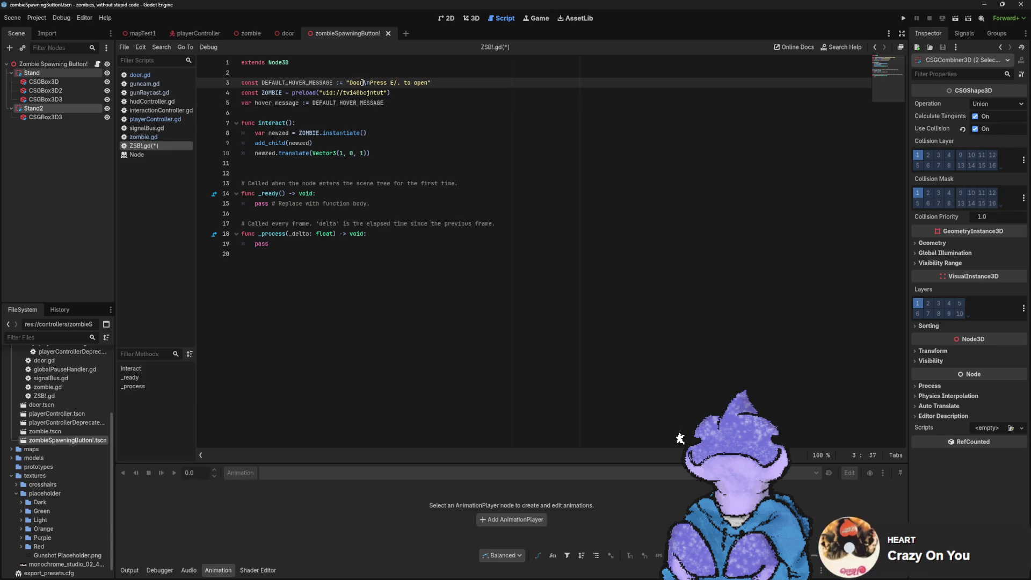
text(mo)
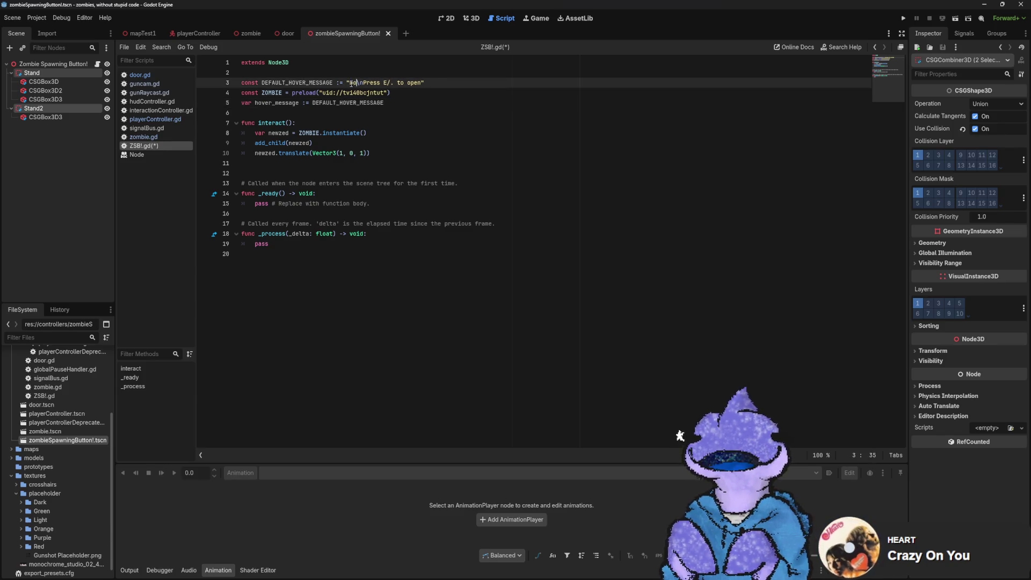
key(BackSpace)
text(u)
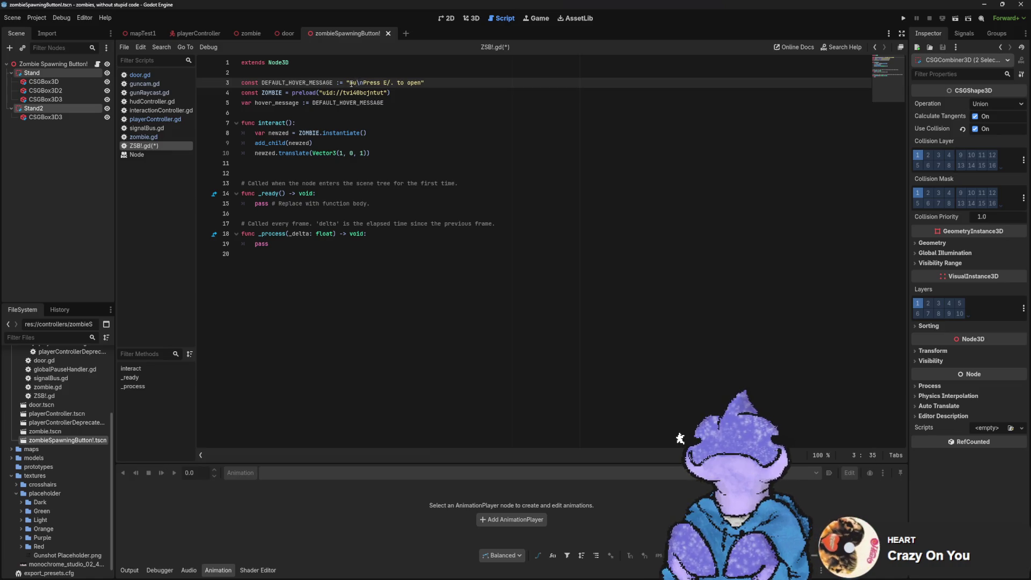
key(super+period)
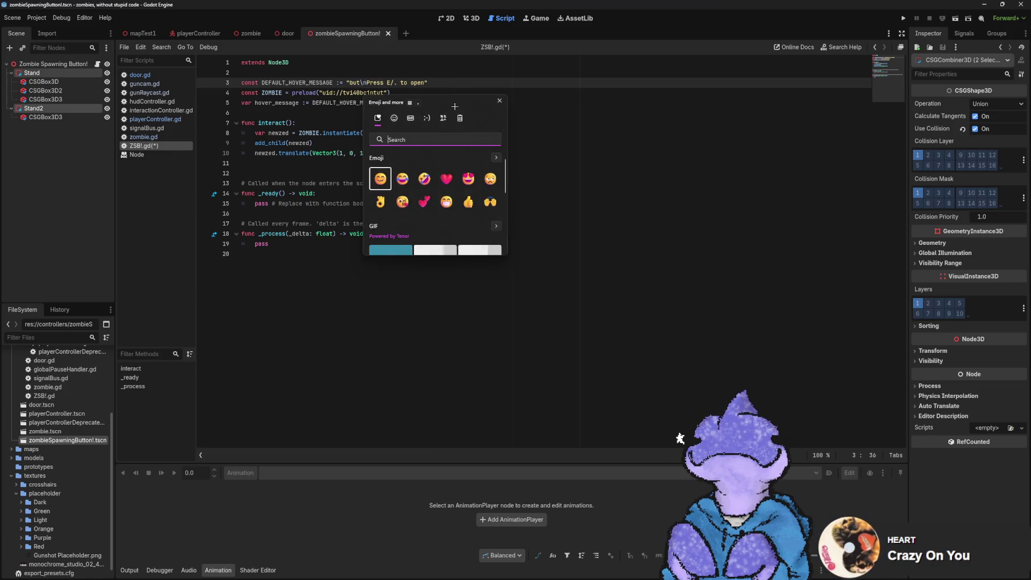
Step: Browse the emoji panel and clipboard history for an accented letter, landing on symbols
click(427, 118)
click(374, 119)
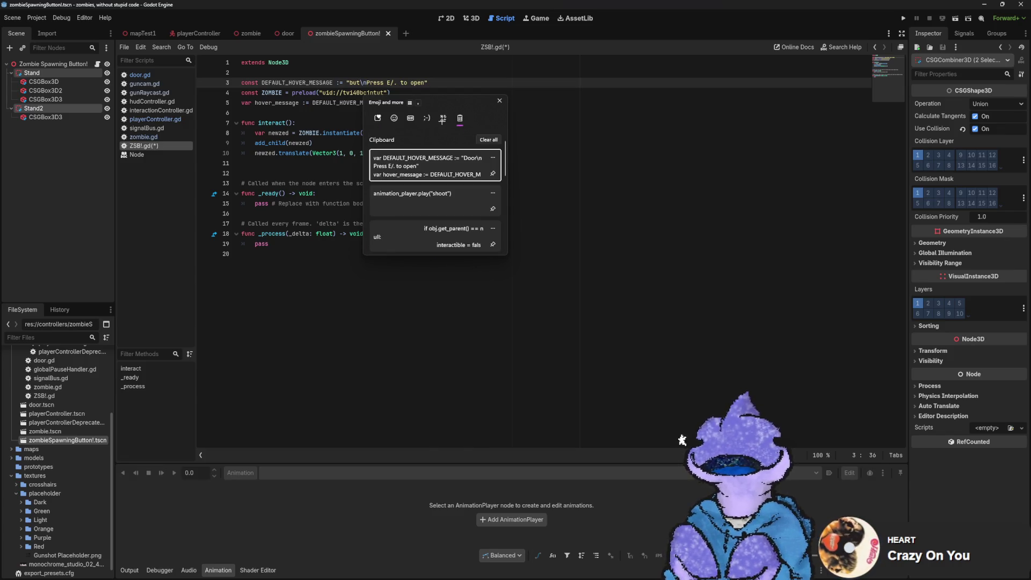
key(super+v)
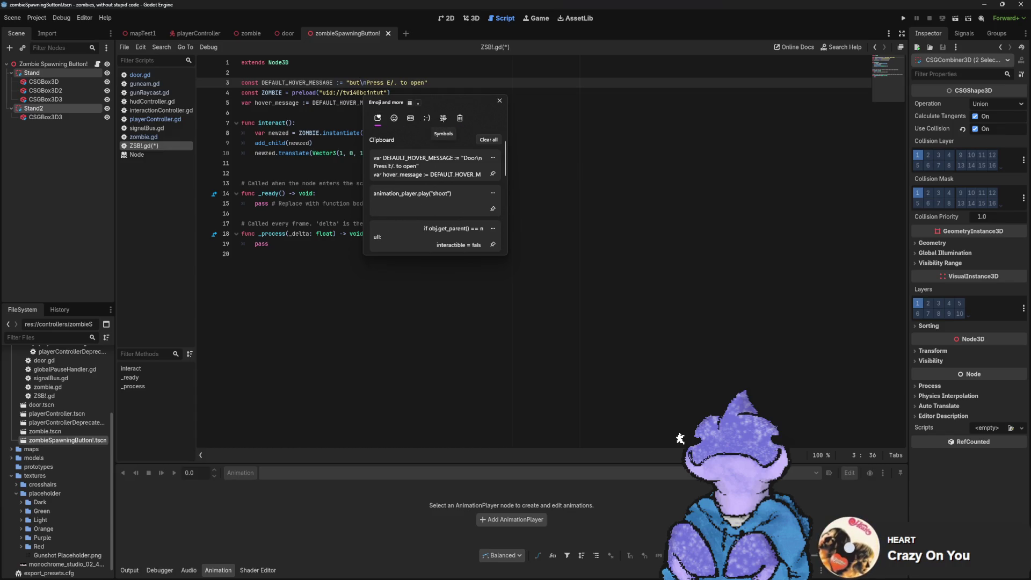
click(377, 118)
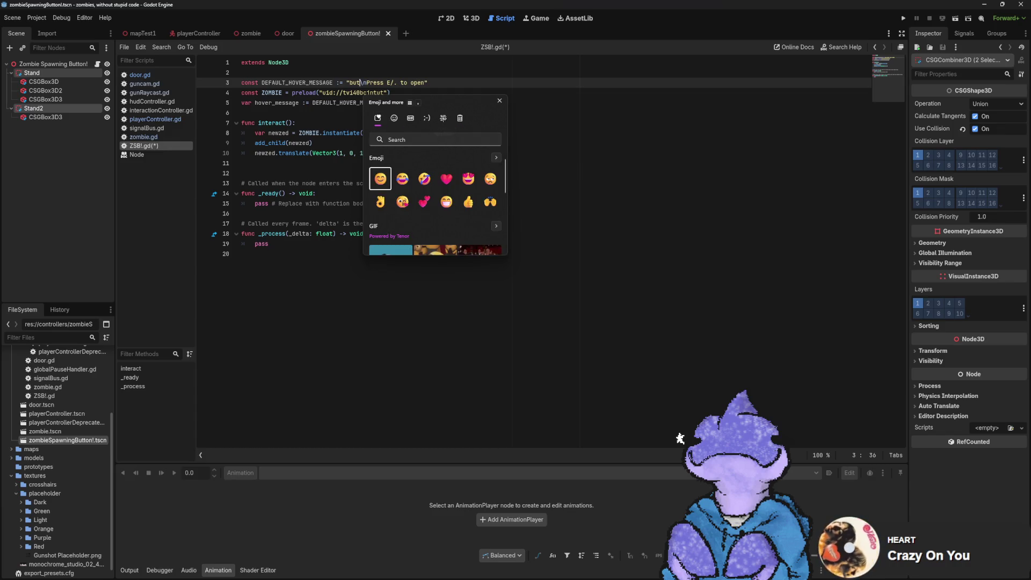
click(444, 119)
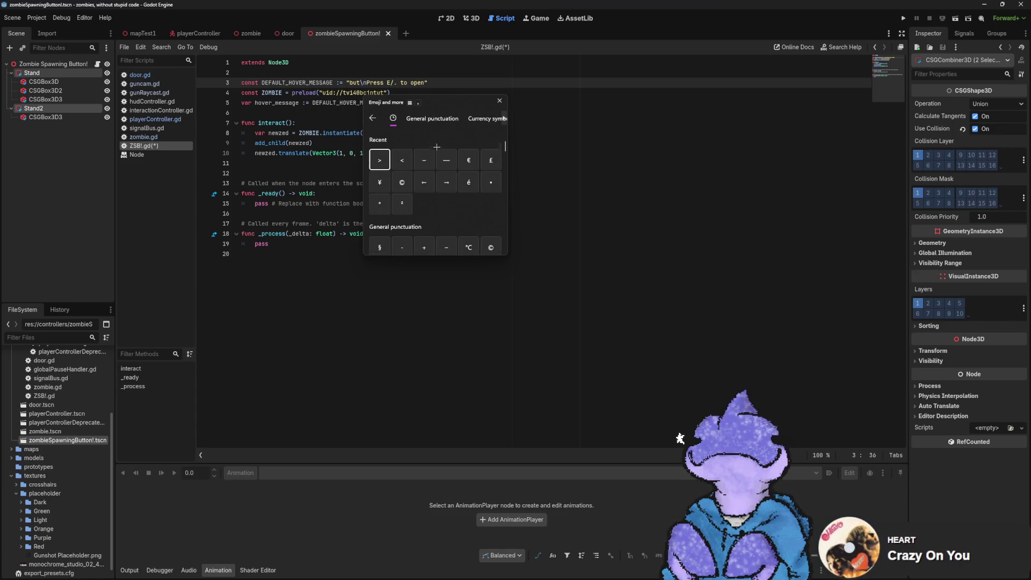
Step: Insert ó from the Latin symbols and add n to form butón, then select the remaining message text
scroll(437, 146, down, 5)
scroll(433, 176, down, 3)
scroll(416, 193, down, 1)
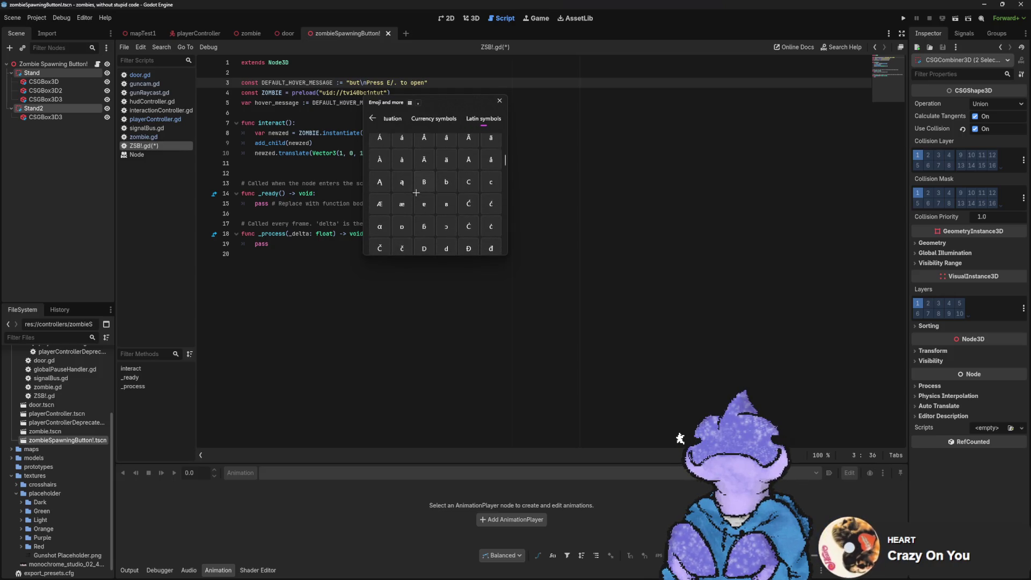
scroll(427, 239, down, 3)
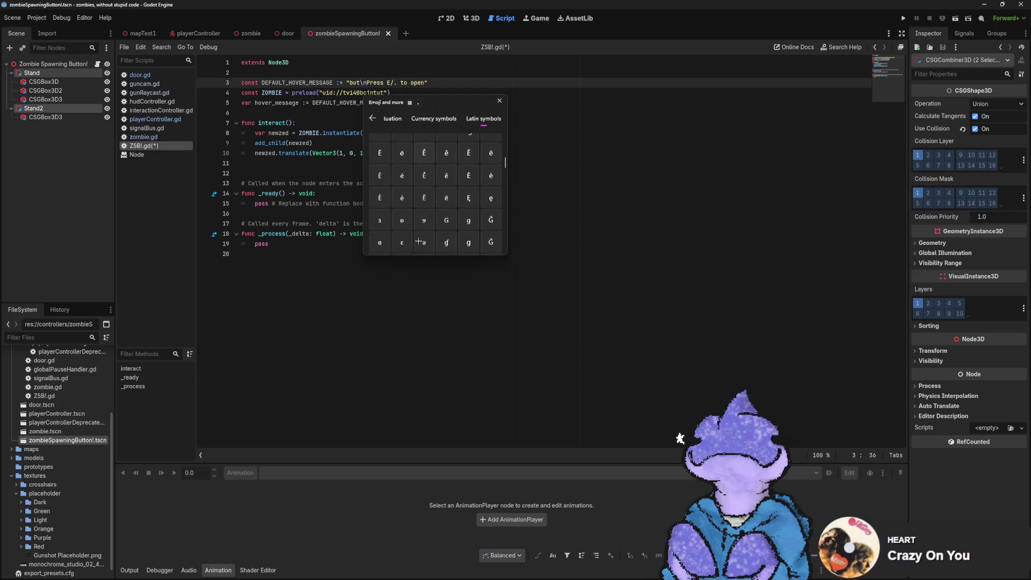
scroll(430, 244, down, 5)
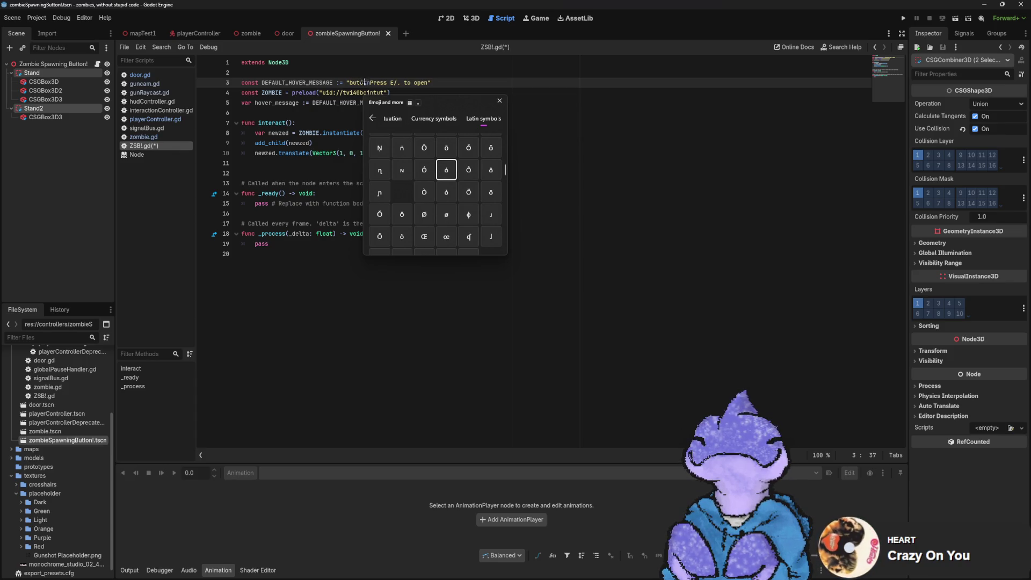
click(446, 169)
text(n)
drag(374, 82, 426, 82)
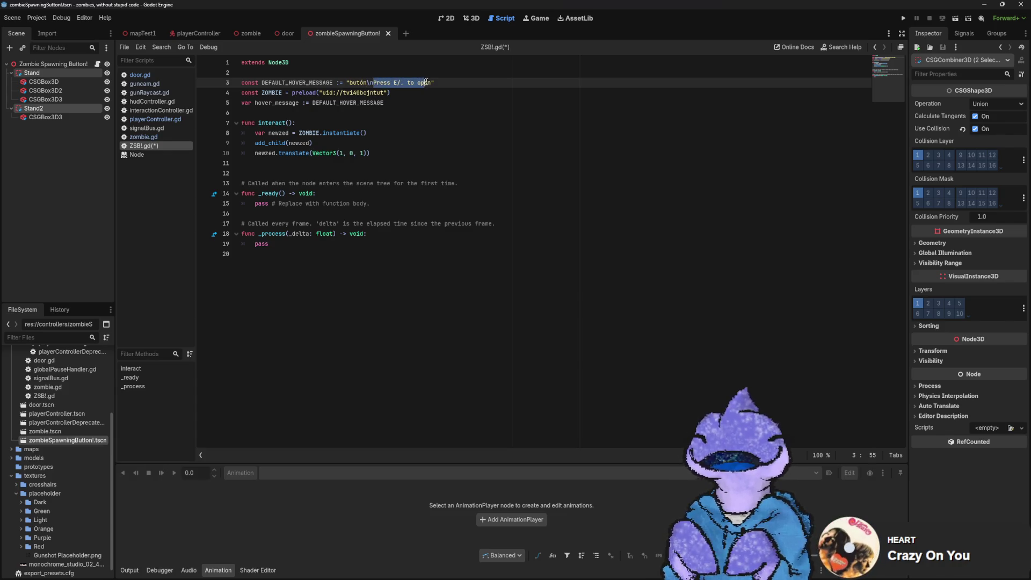
Step: Replace 'open' with 'spawn zomp' in the hover message on line 3
double_click(425, 82)
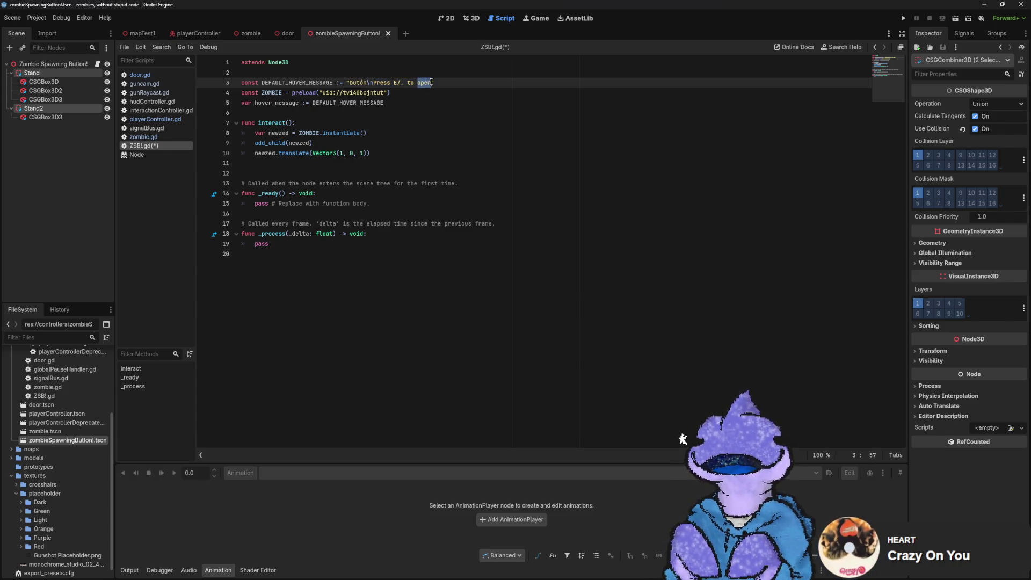
text(spawn zomp)
key(Down)
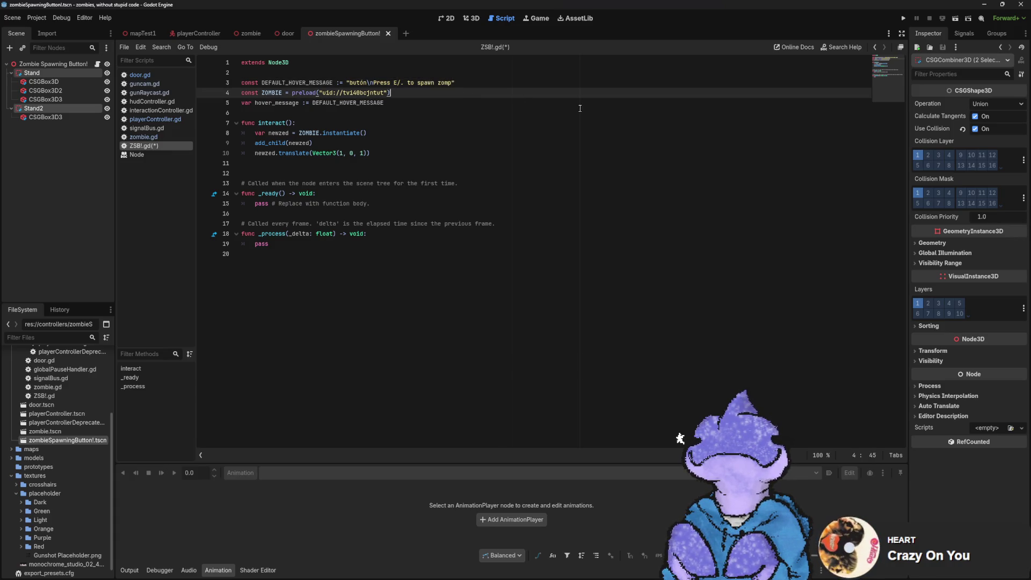
click(374, 83)
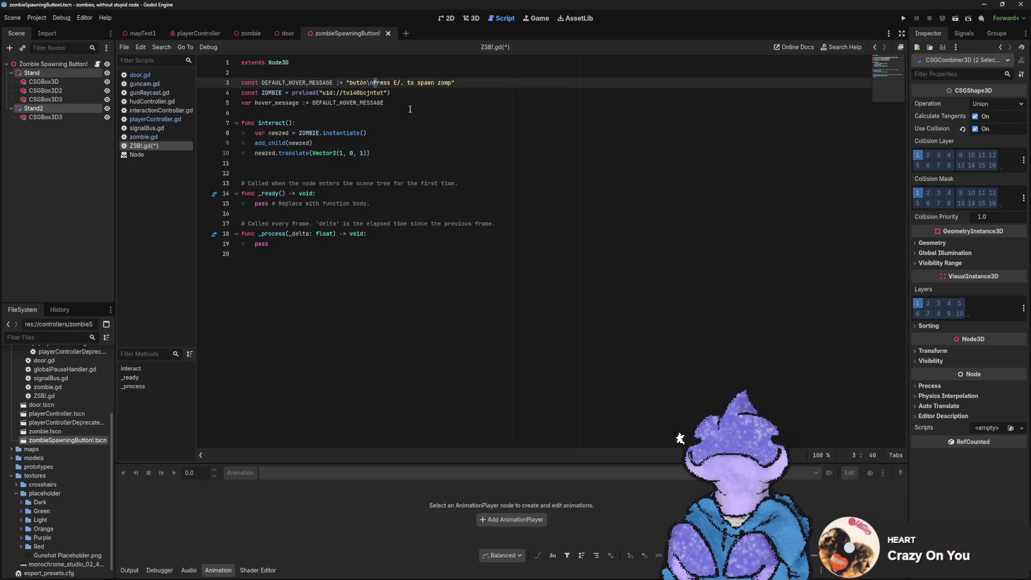
Step: Run the game, spawn a zombie at the stand with E, and shoot it in the head
click(903, 19)
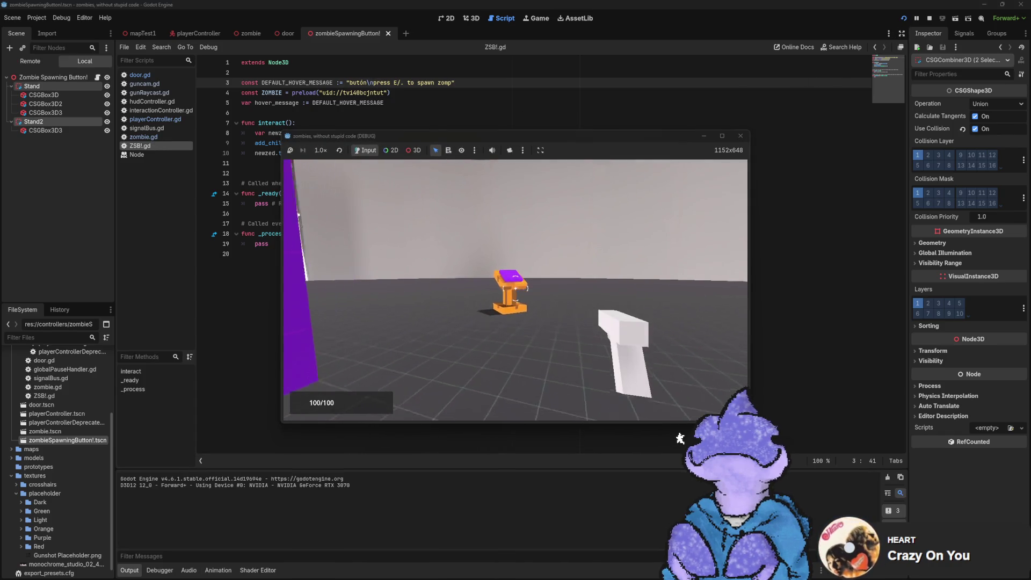
key(w)
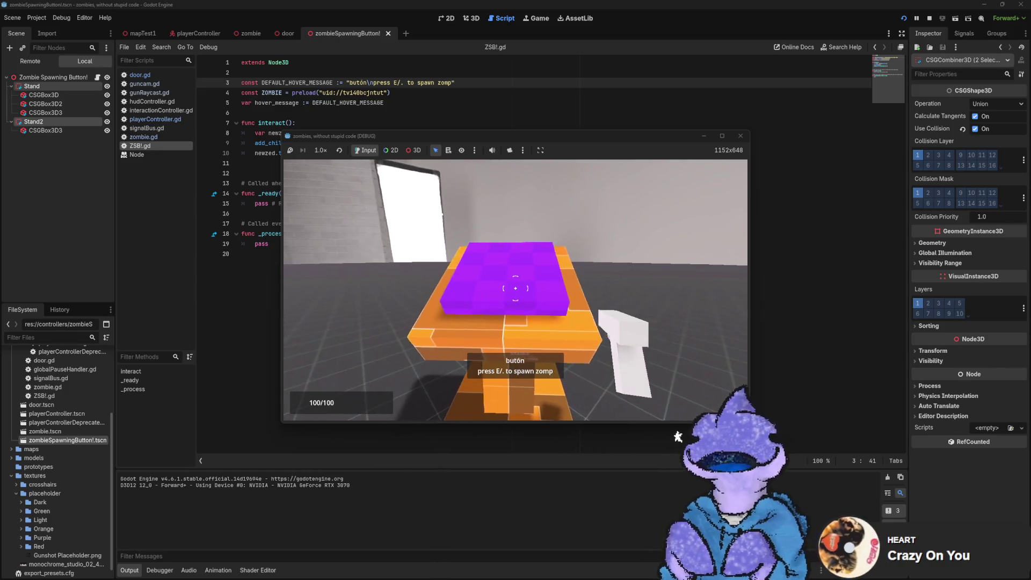
key(e)
key(s)
click(515, 290)
click(515, 290)
click(515, 290)
click(516, 290)
click(516, 290)
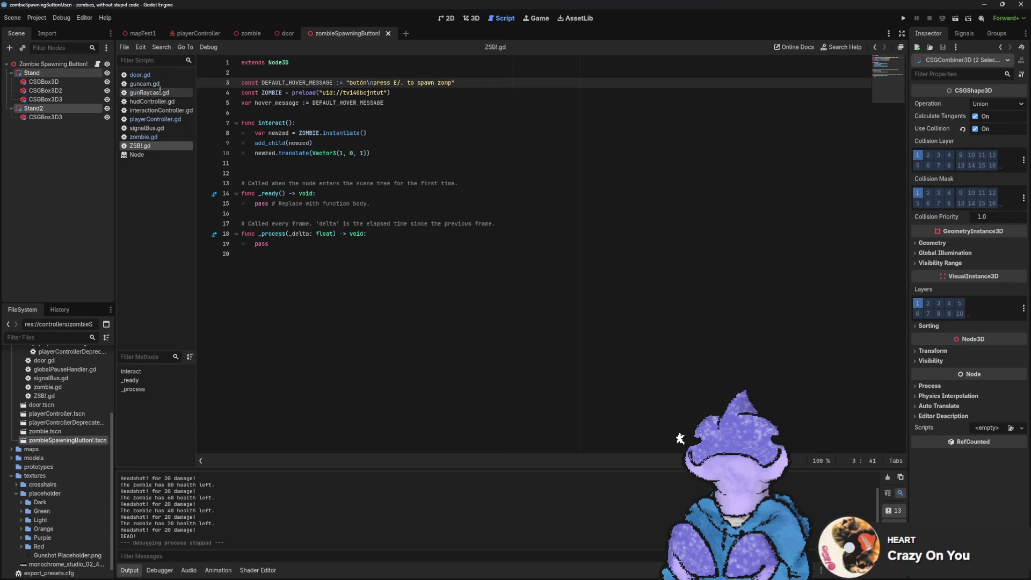
Step: Set GUNSHOT_DELAY in gunRaycast.gd to 0.1
click(149, 93)
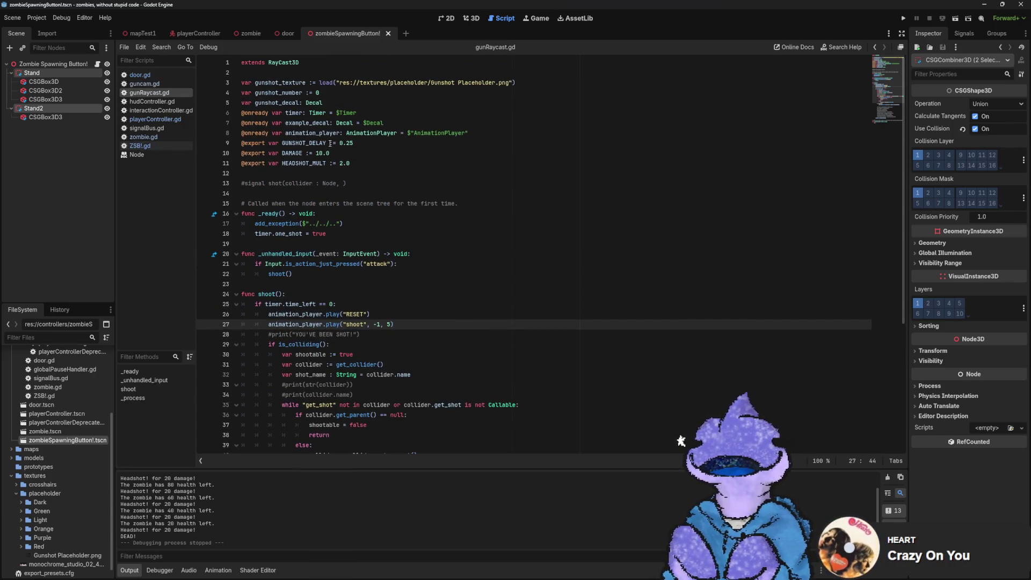
double_click(349, 143)
text(1)
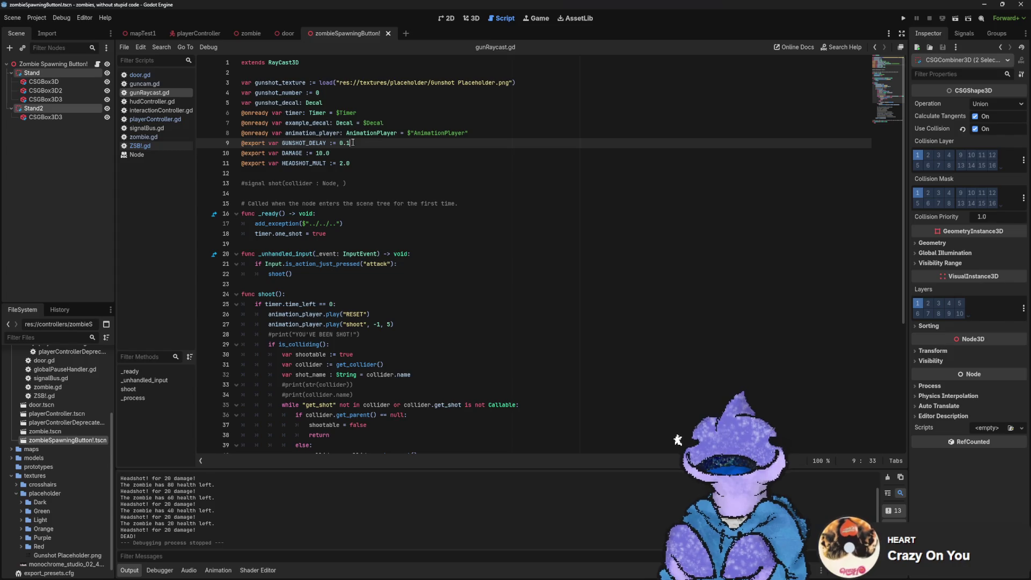
Step: Playtest the faster fire rate by spawning and shooting two zombies, then stop the game
key(F5)
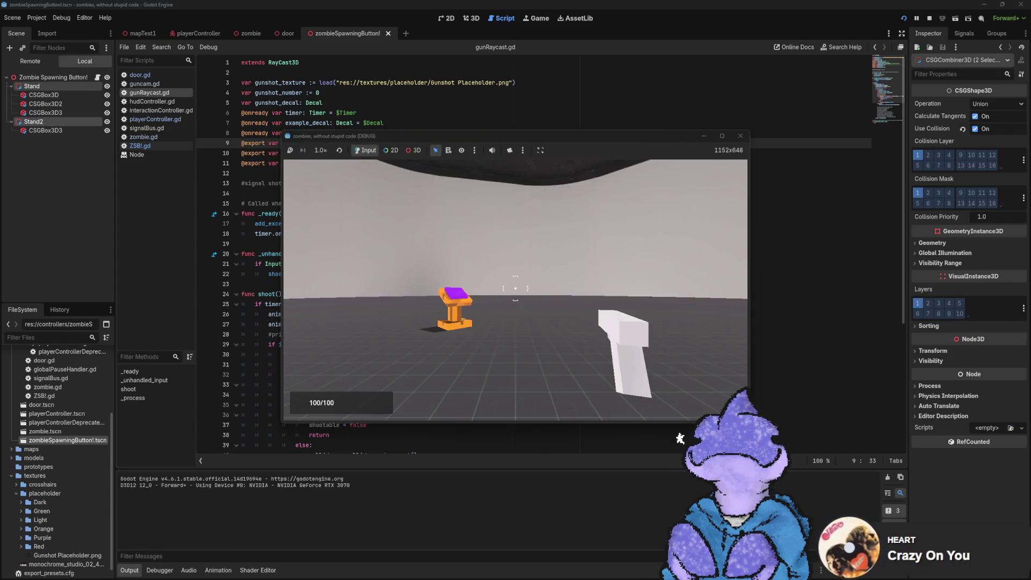
key(w)
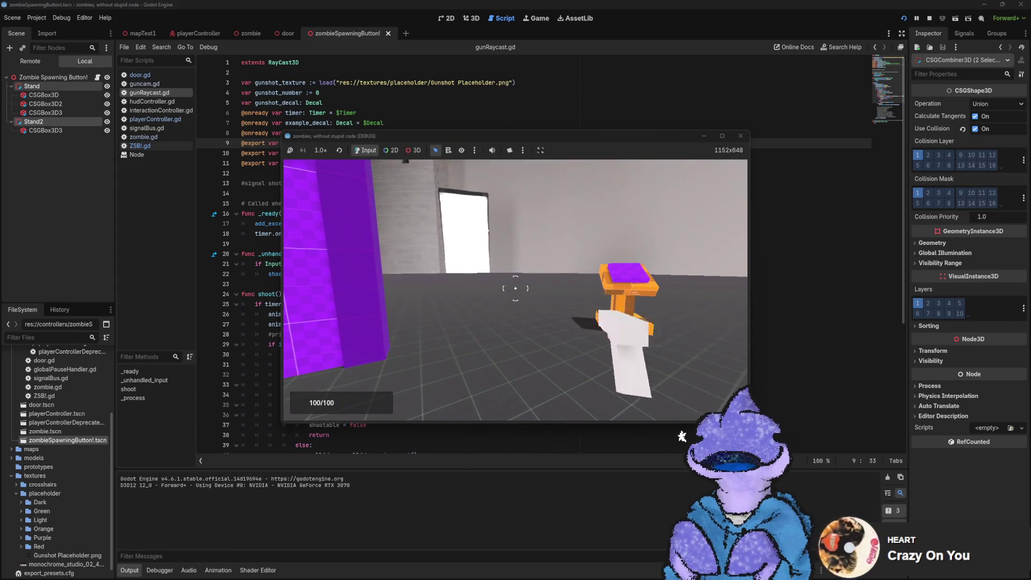
click(515, 288)
click(516, 288)
click(516, 288)
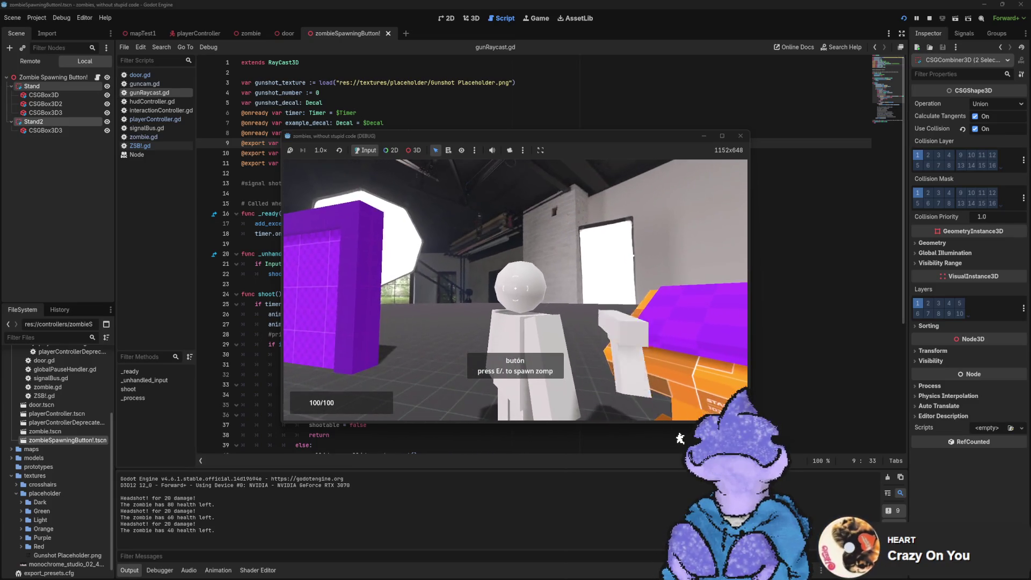
click(516, 288)
click(516, 289)
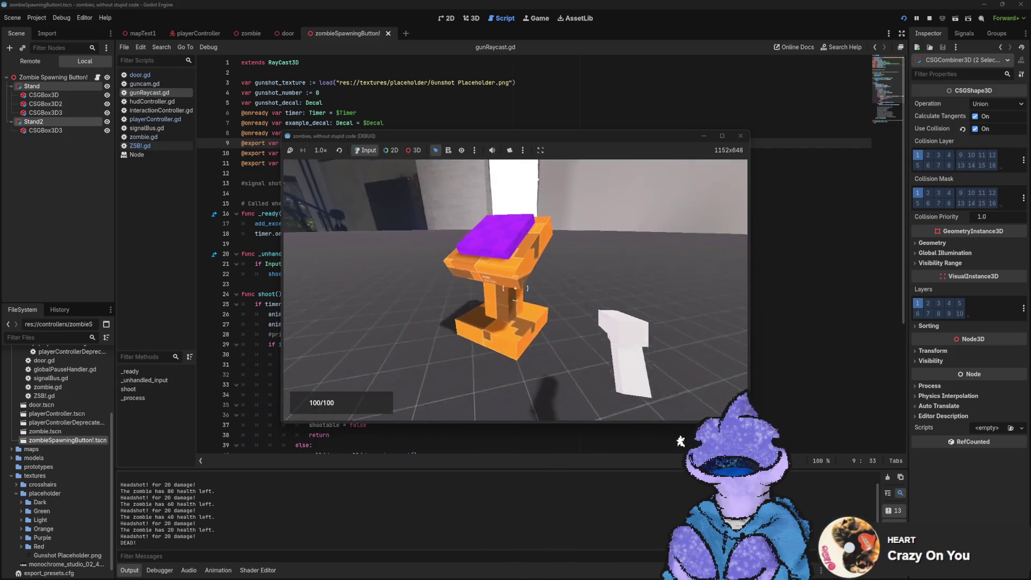
key(e)
click(515, 288)
click(515, 289)
click(515, 288)
click(515, 288)
click(515, 288)
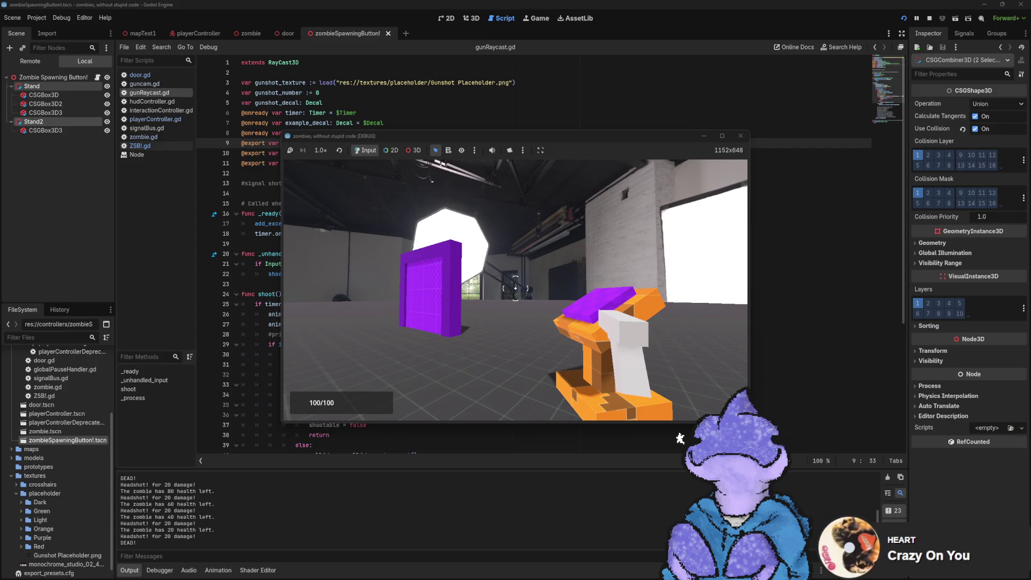
key(F8)
click(241, 33)
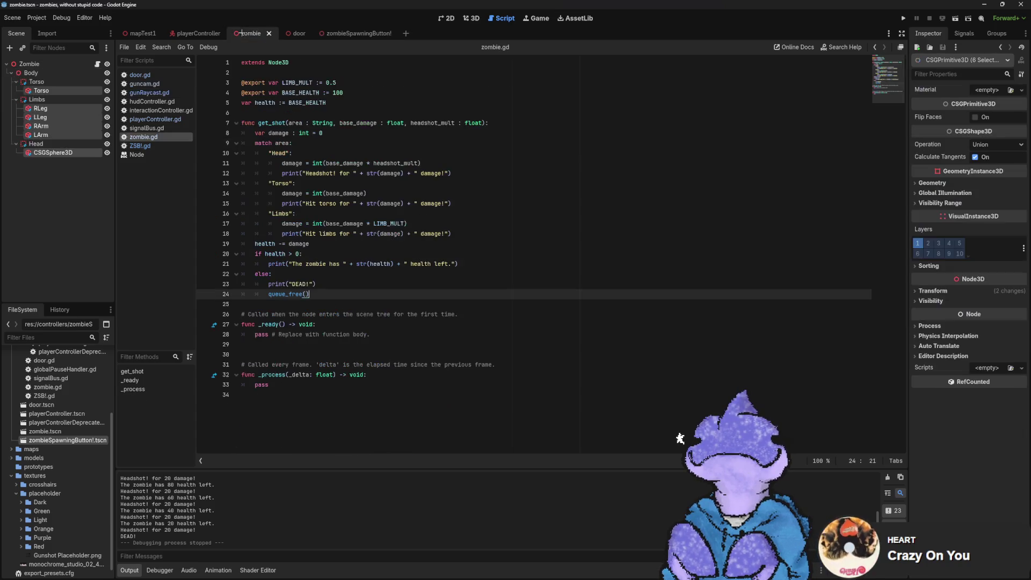
Step: Look over the door scene's script, then return to the zombieSpawningButton! scene
click(295, 34)
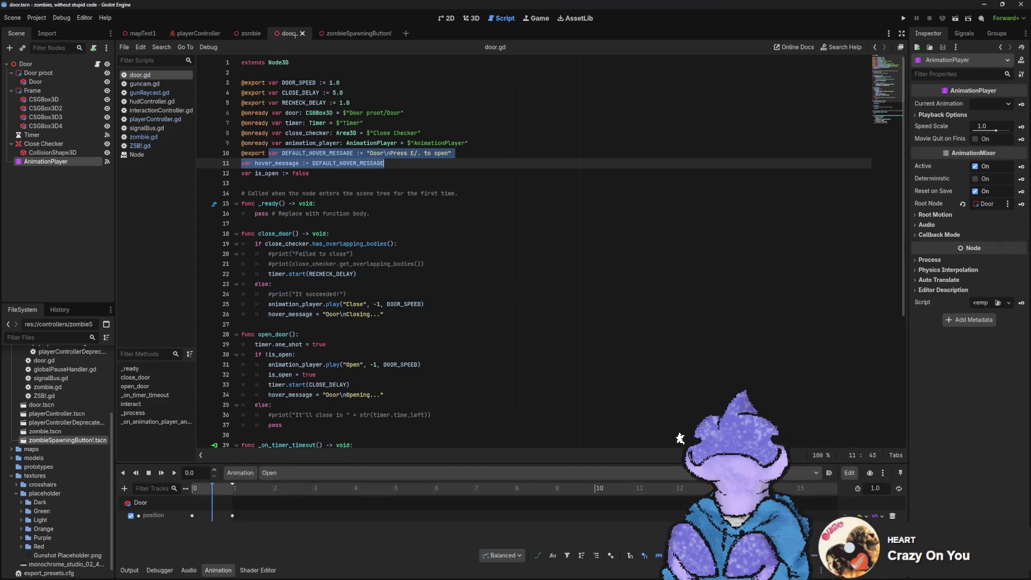
click(349, 34)
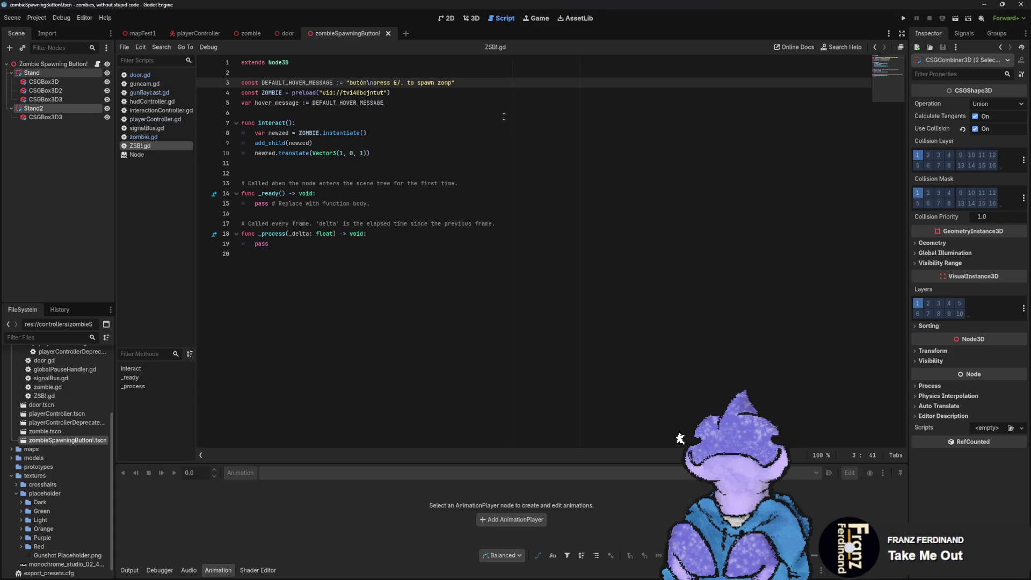
Step: Run the game, spawn a zombie at the stand, and move around it
click(904, 18)
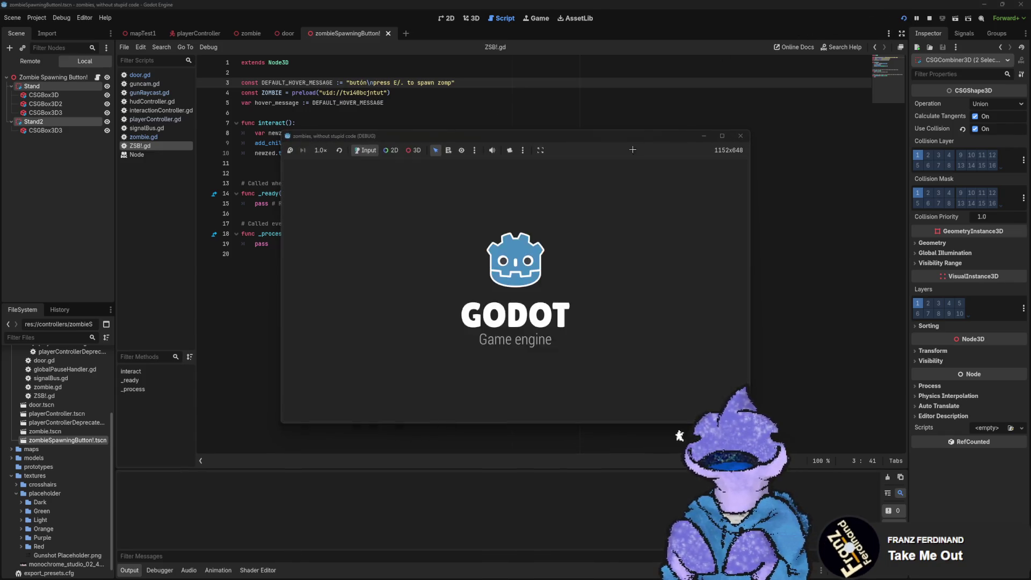
key(w)
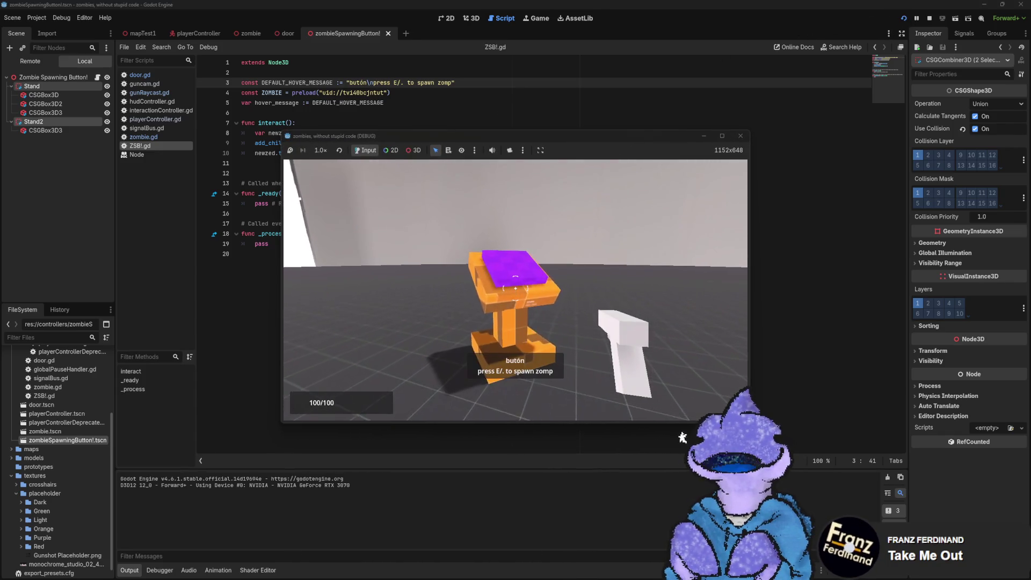
key(e)
key(w)
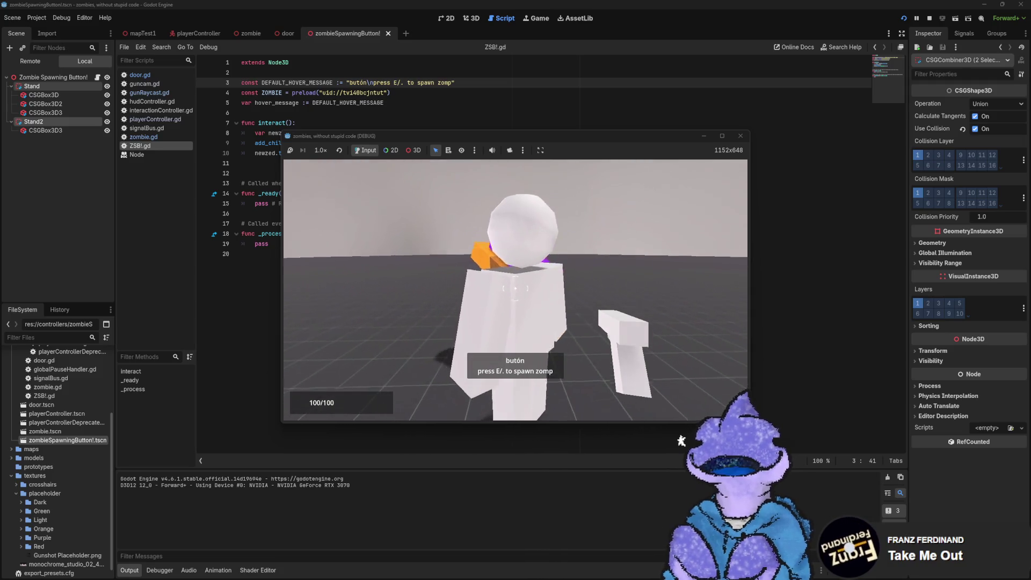
key(s)
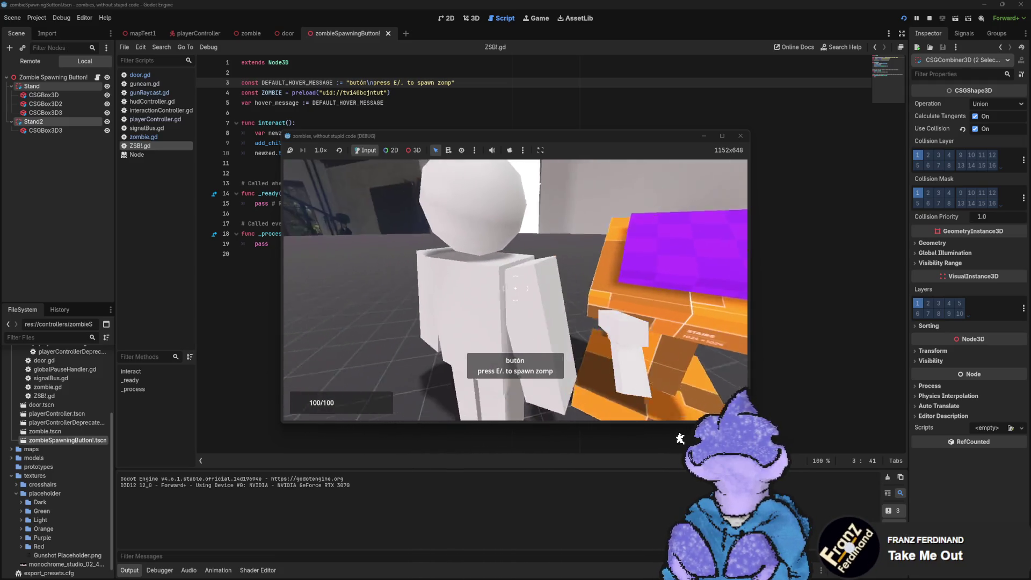
key(d)
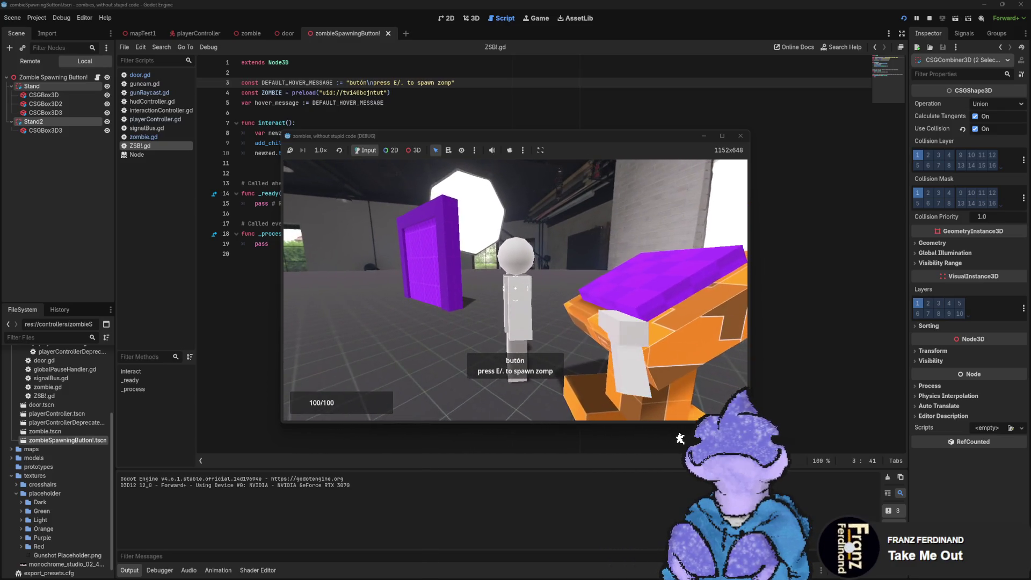
key(s)
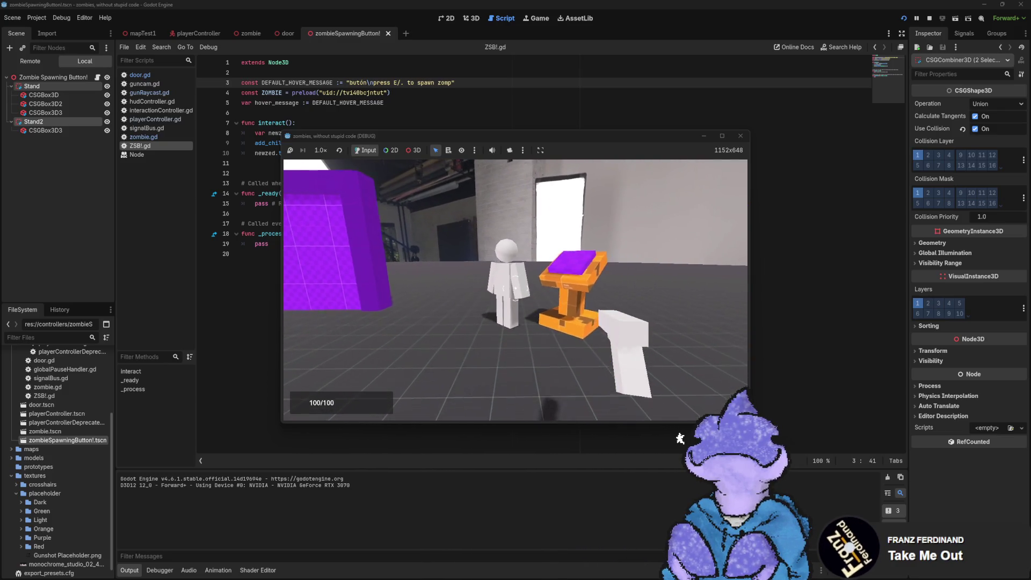
key(w)
key(a)
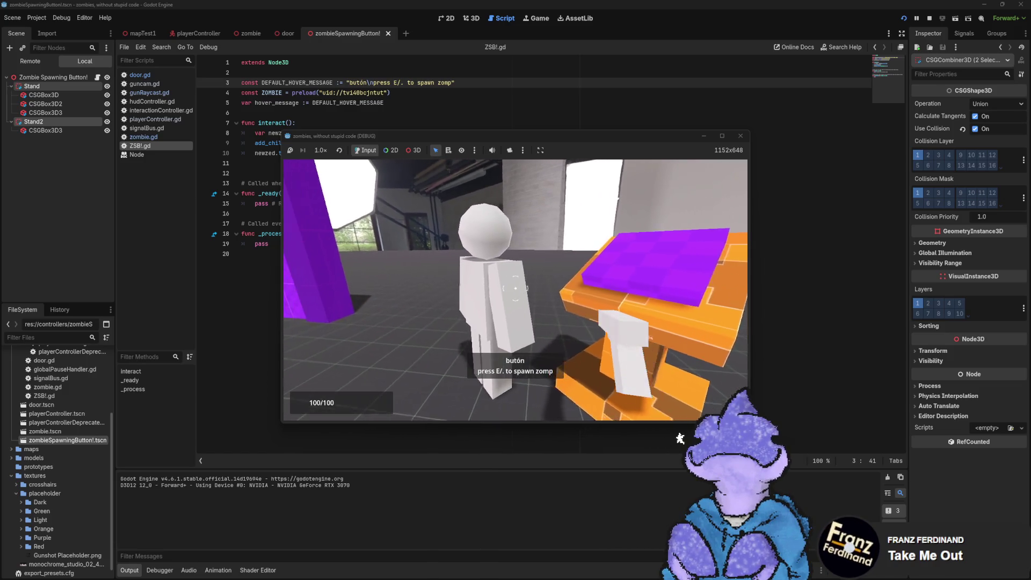
Step: Shoot the zombies dead with repeated headshots and stop the game
mouse_move(679, 440)
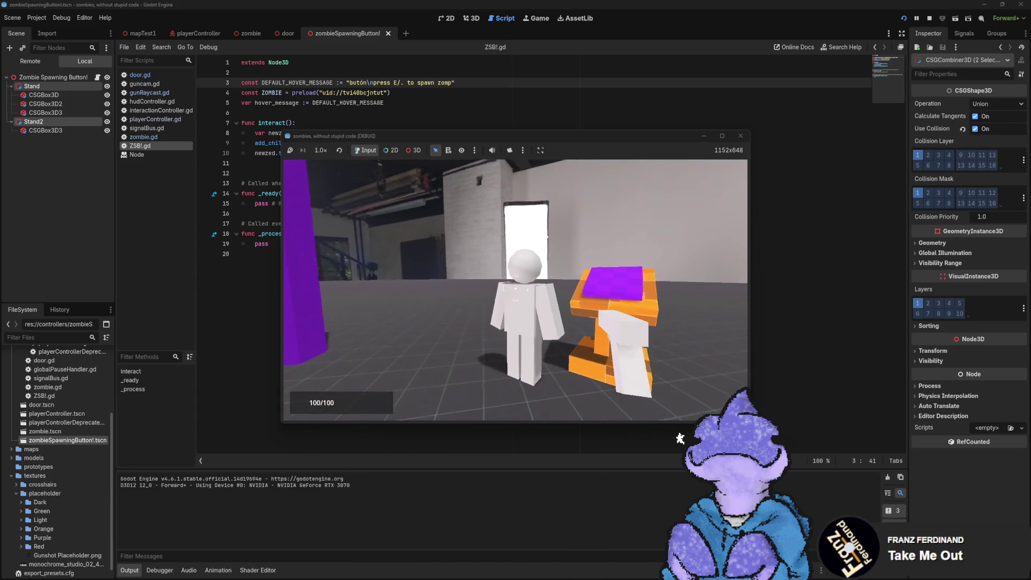
click(678, 437)
click(678, 438)
click(678, 437)
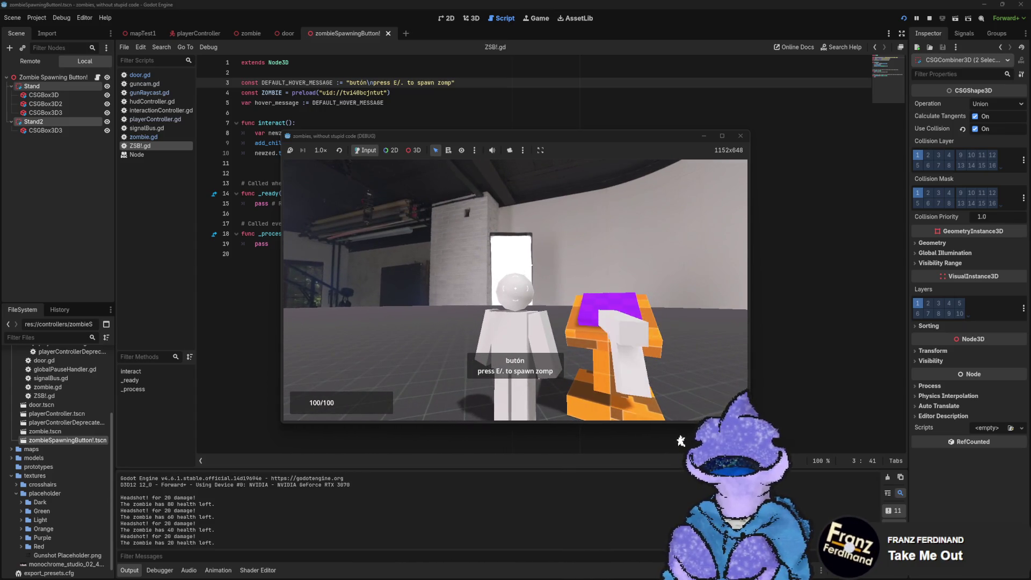
click(679, 438)
click(679, 438)
click(679, 438)
click(679, 438)
click(679, 438)
click(679, 438)
click(680, 438)
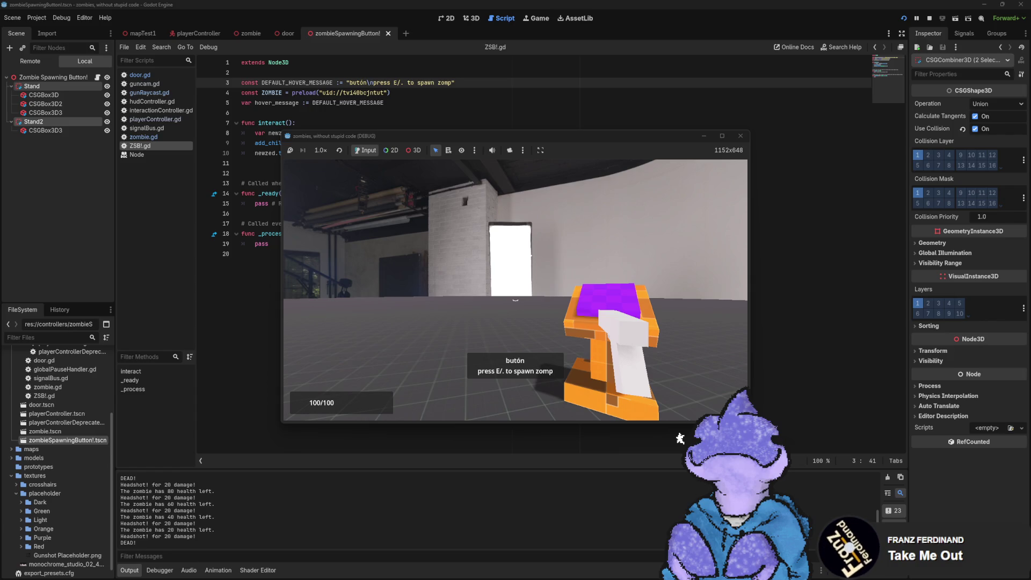
key(Escape)
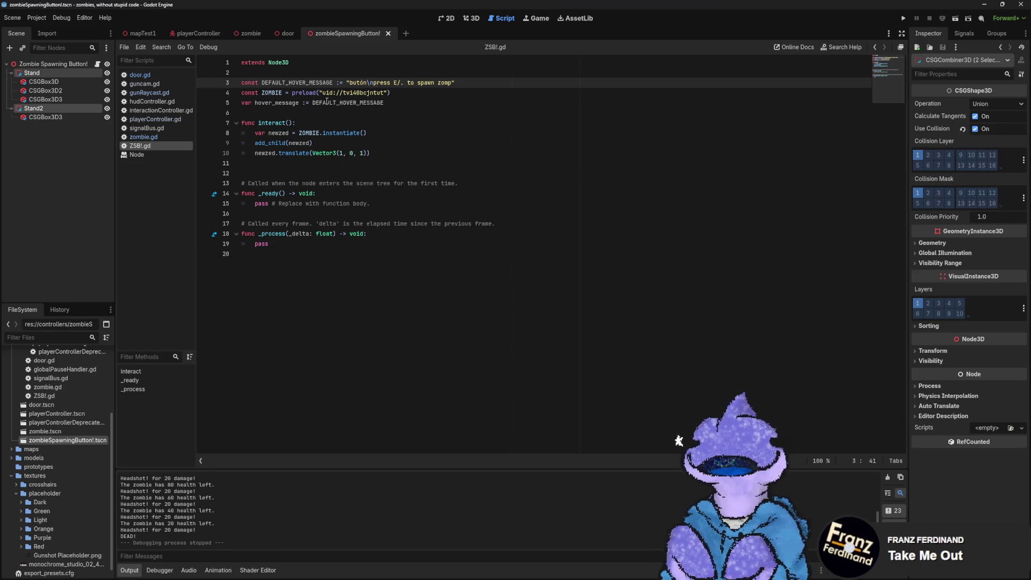
Step: Change add_child(newzed) to add_sibling(newzed) on line 9
drag(409, 143, 405, 132)
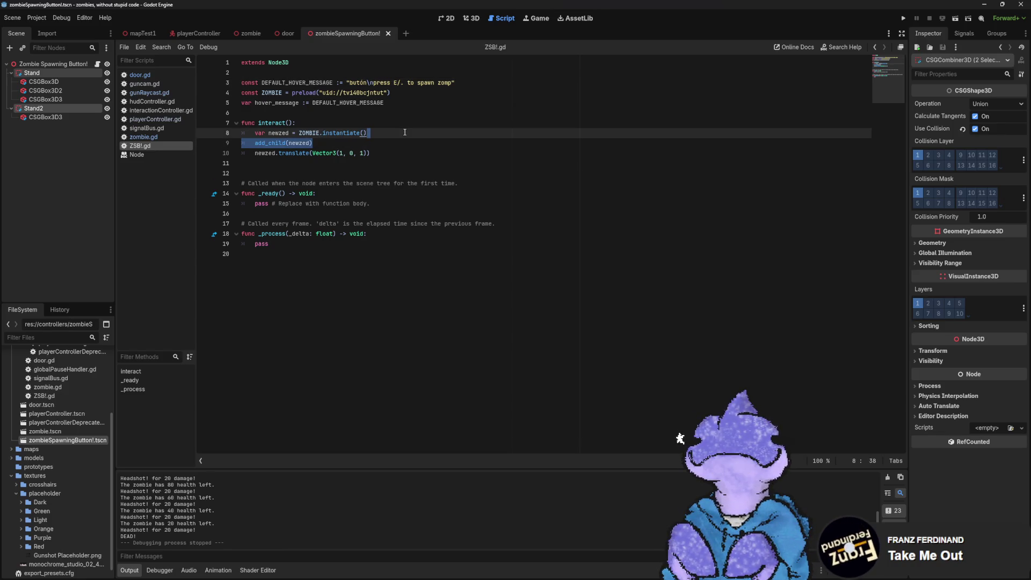
click(281, 143)
key(BackSpace)
key(BackSpace)
key(BackSpace)
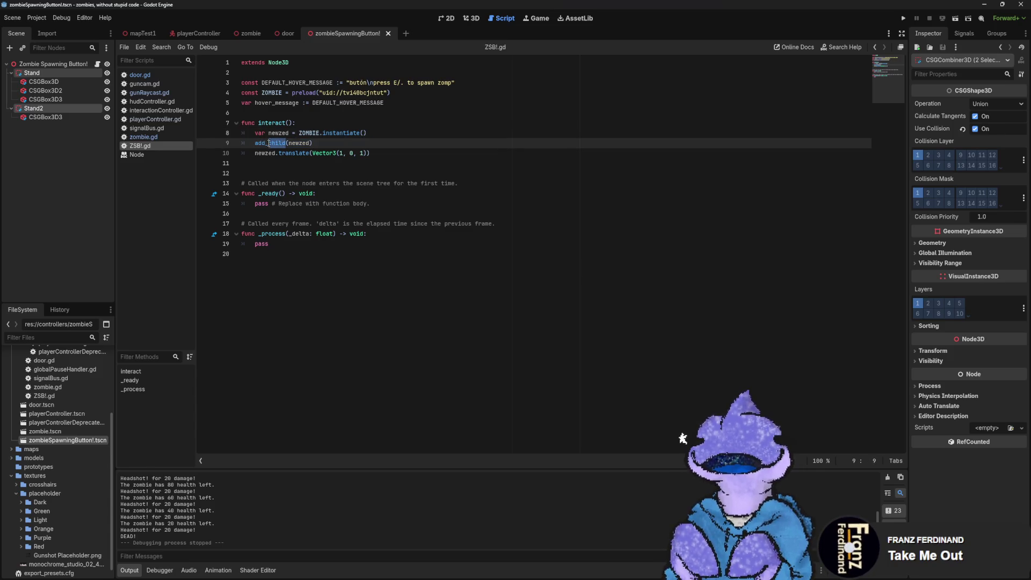
text(sibl)
key(Return)
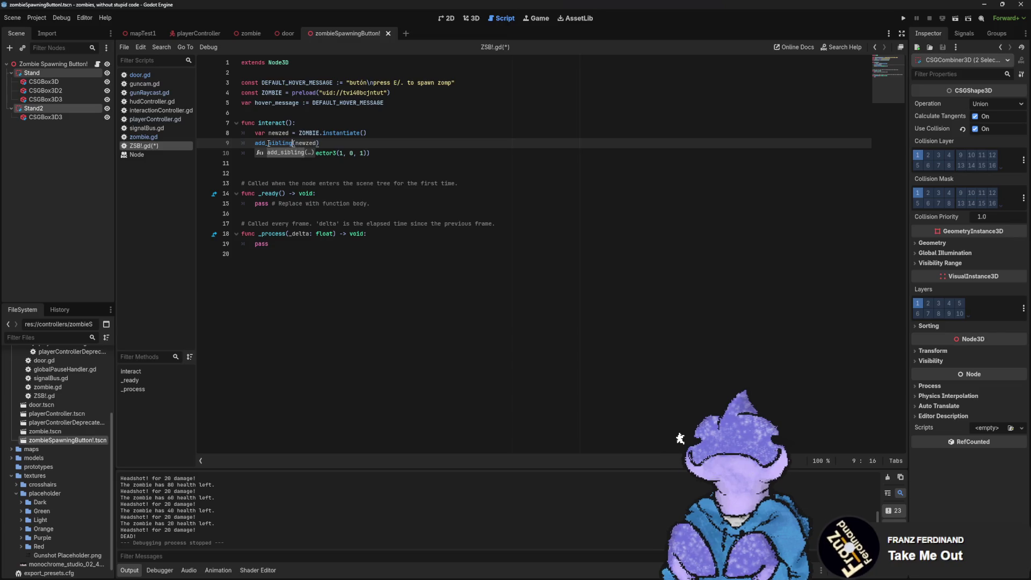
key(Down)
key(End)
Step: Run the game, spawn a zombie at the stand, shoot it dead, and stop the game
key(F5)
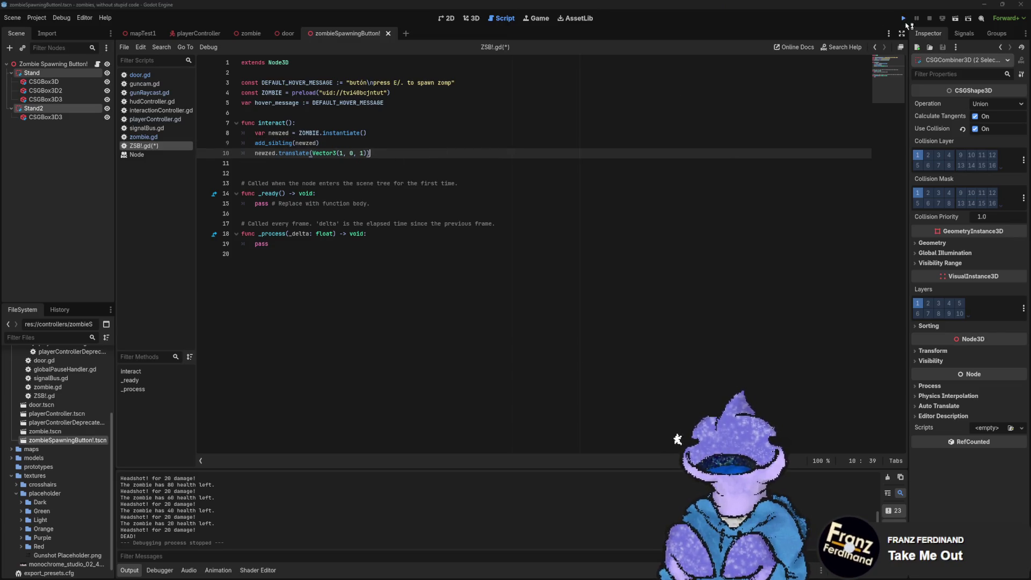
key(w)
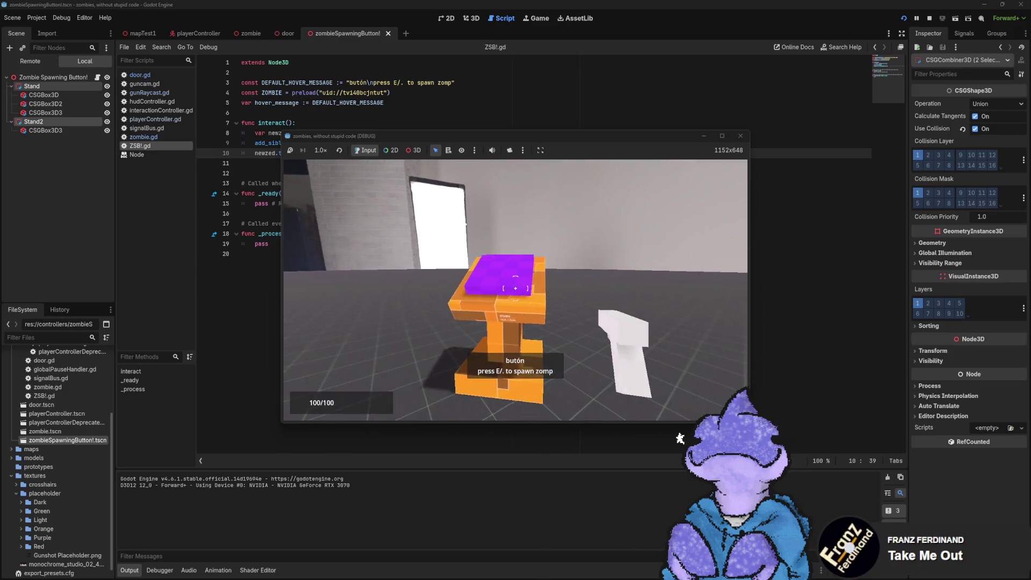
key(s)
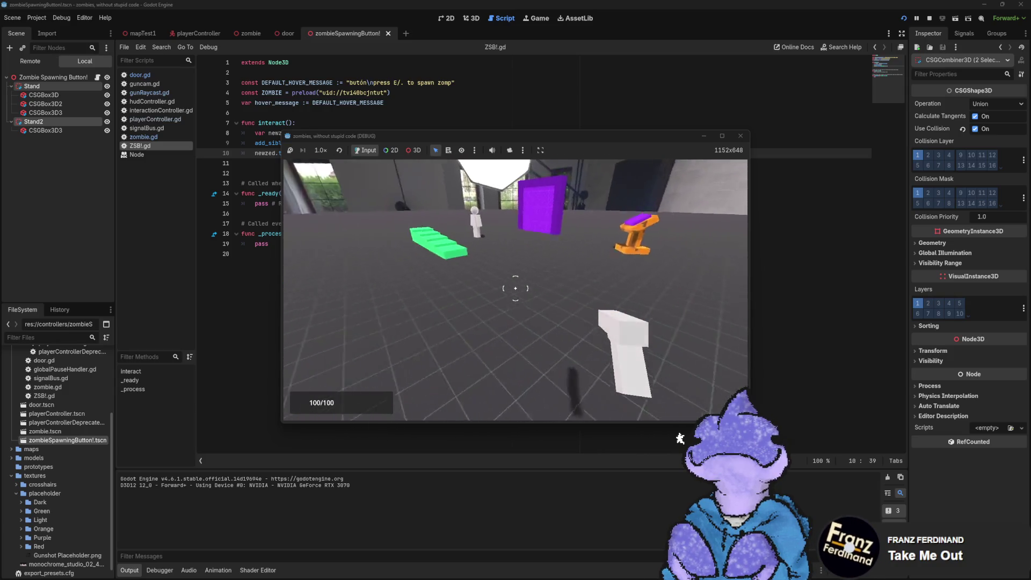
key(w)
click(515, 289)
click(516, 288)
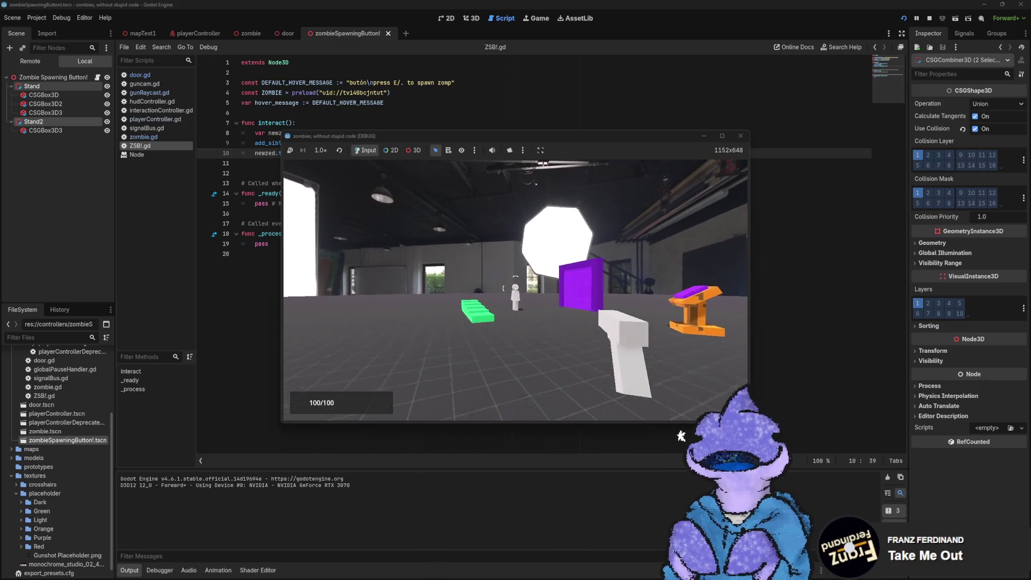
click(516, 288)
click(515, 289)
click(515, 288)
key(w)
click(516, 289)
click(516, 288)
click(515, 288)
click(515, 289)
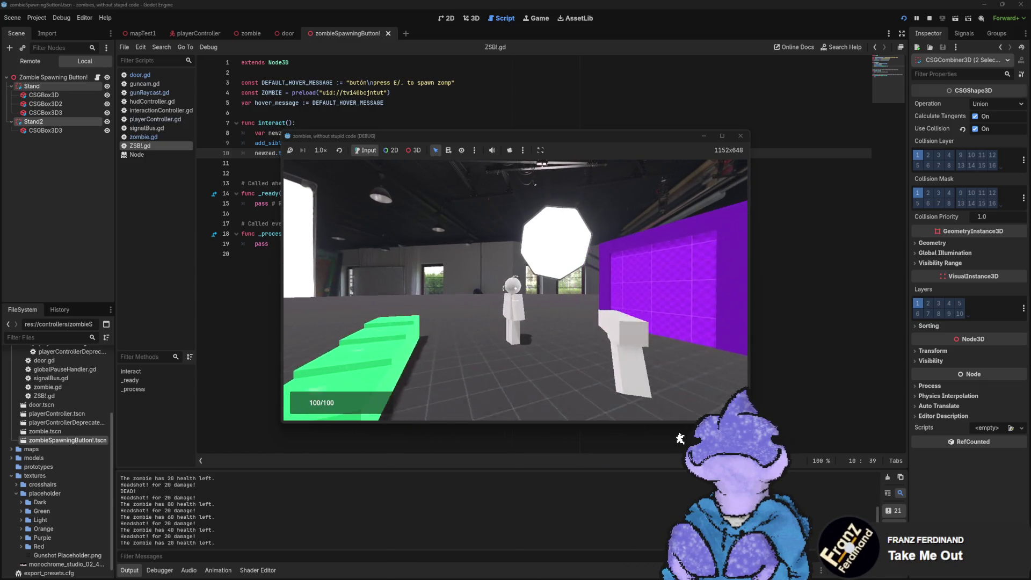
click(516, 288)
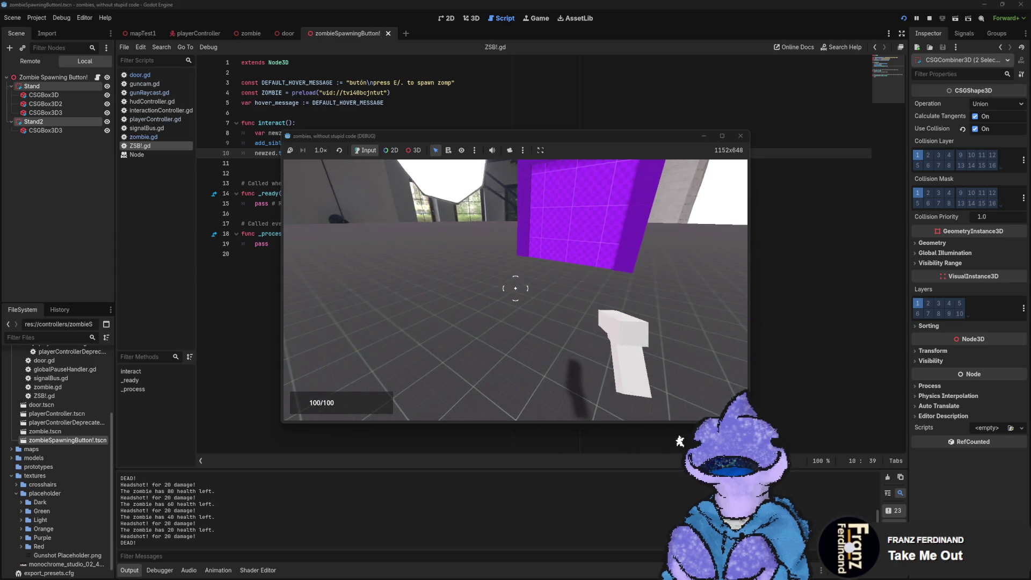
key(F8)
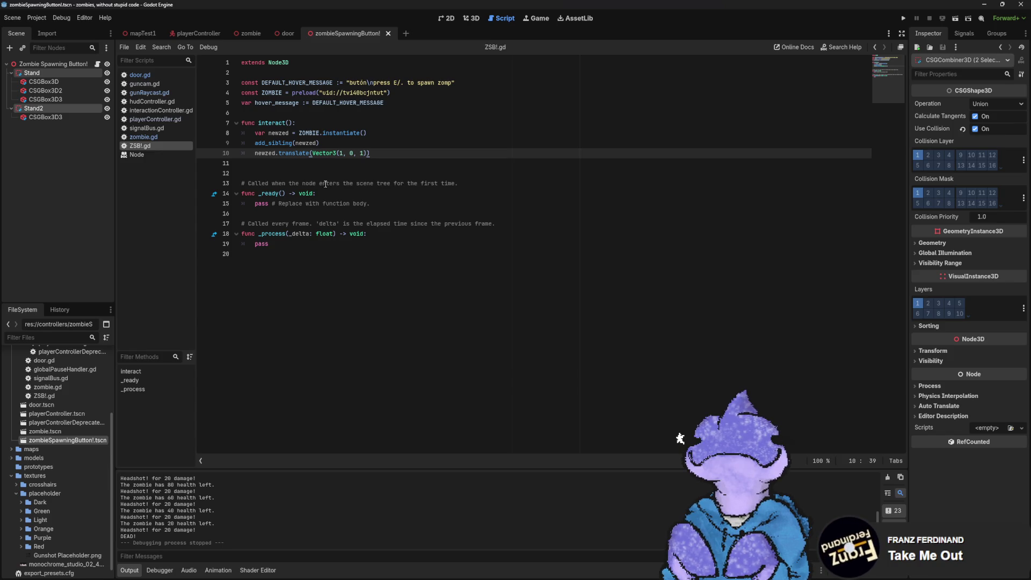
Step: Replace the Vector3(1, 0, 1) offset with self.global_translation, then run and try spawning a zombie
key(Down)
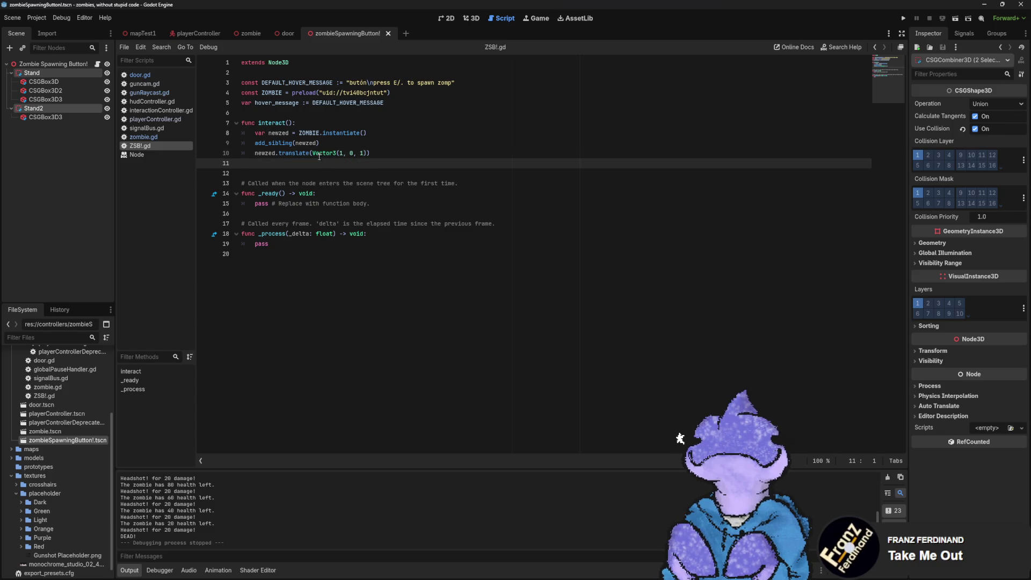
drag(312, 153, 368, 153)
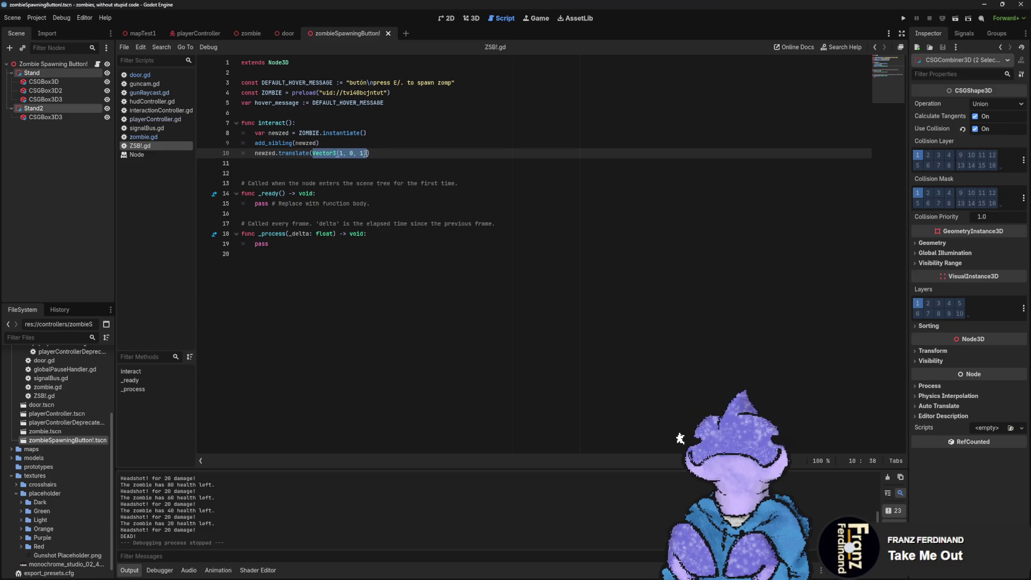
text(f.c)
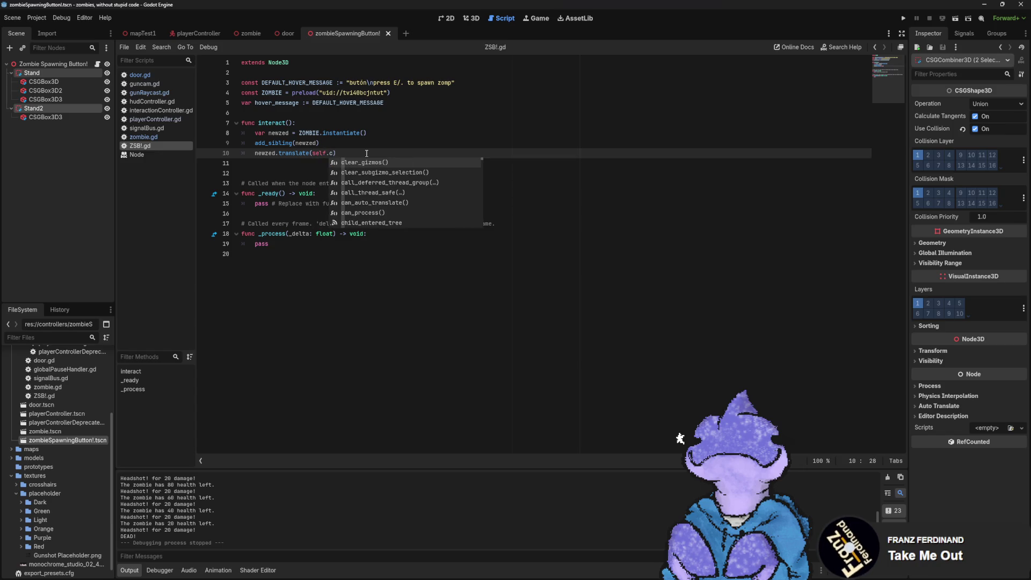
key(BackSpace)
text(globa)
text(l_)
text(tran)
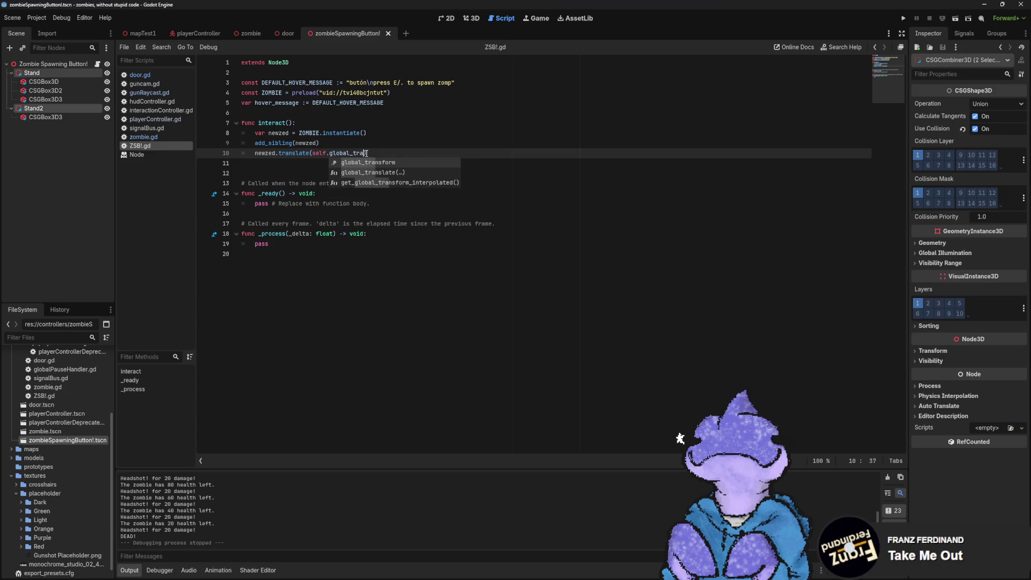
text(sna)
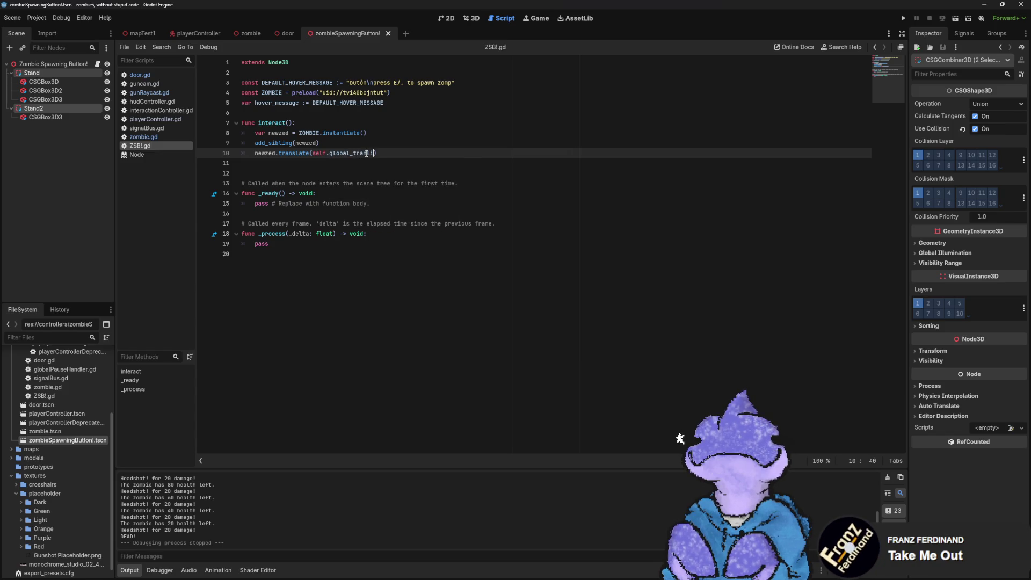
key(BackSpace)
key(BackSpace)
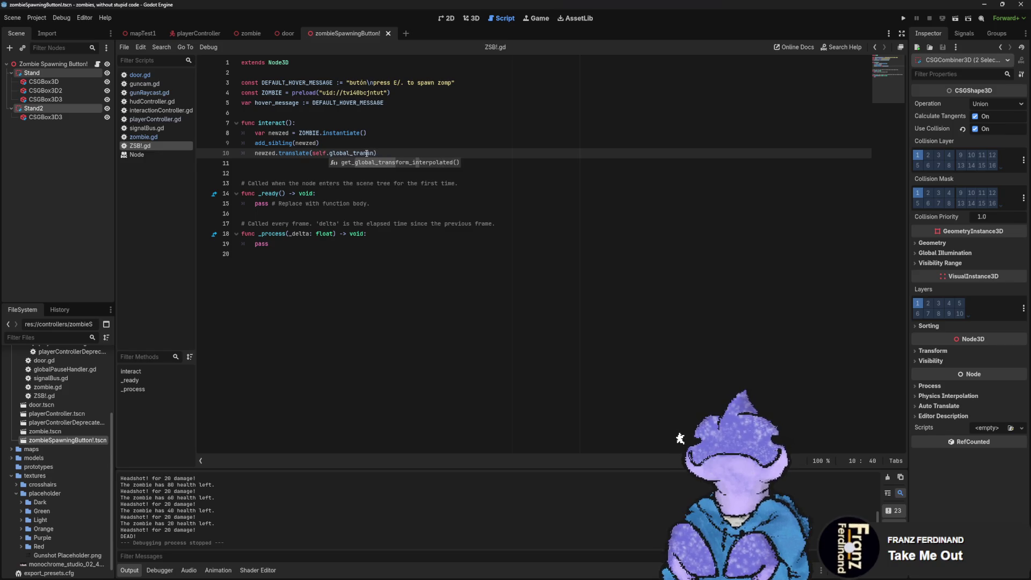
text(lation))
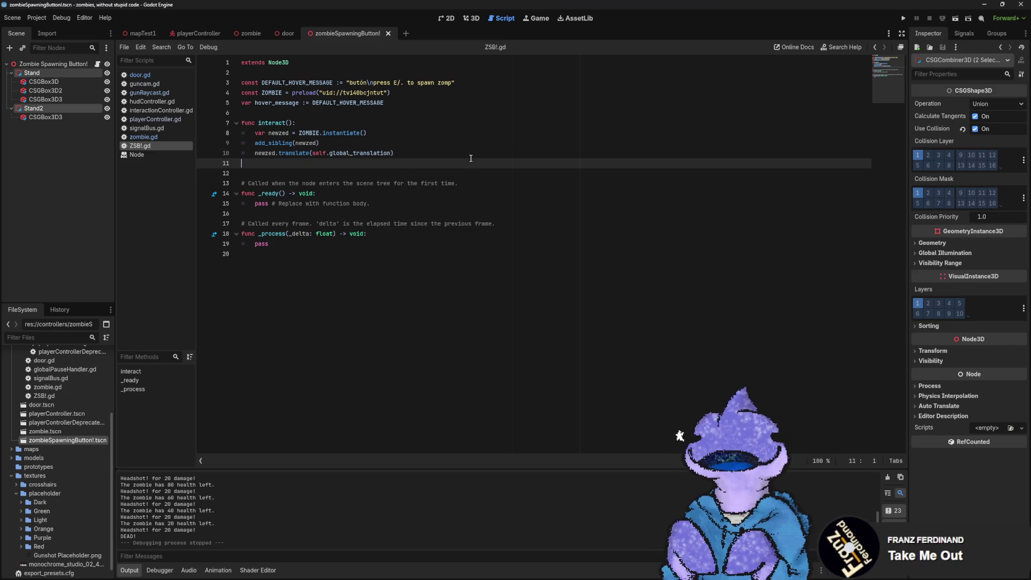
key(F5)
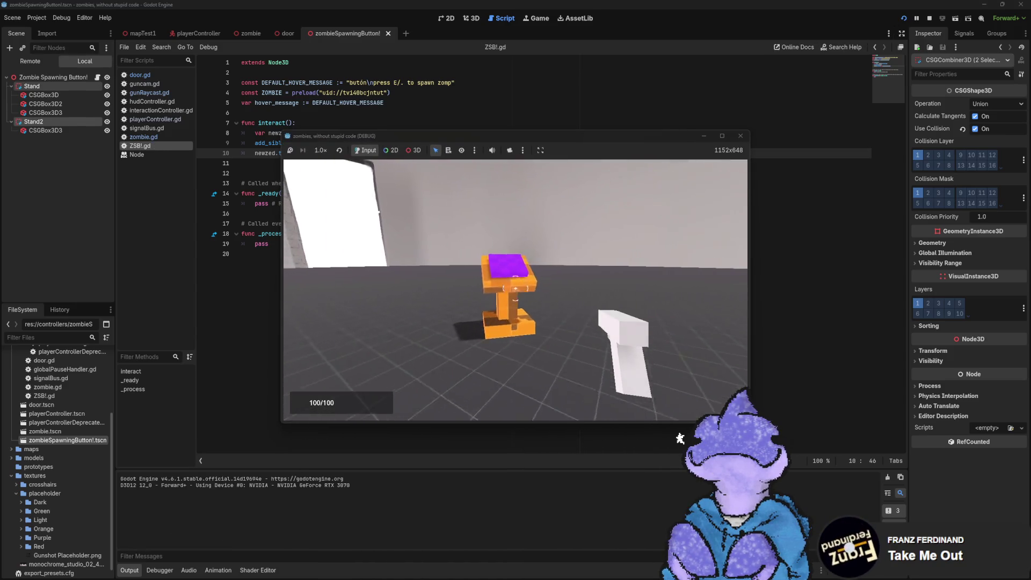
key(e)
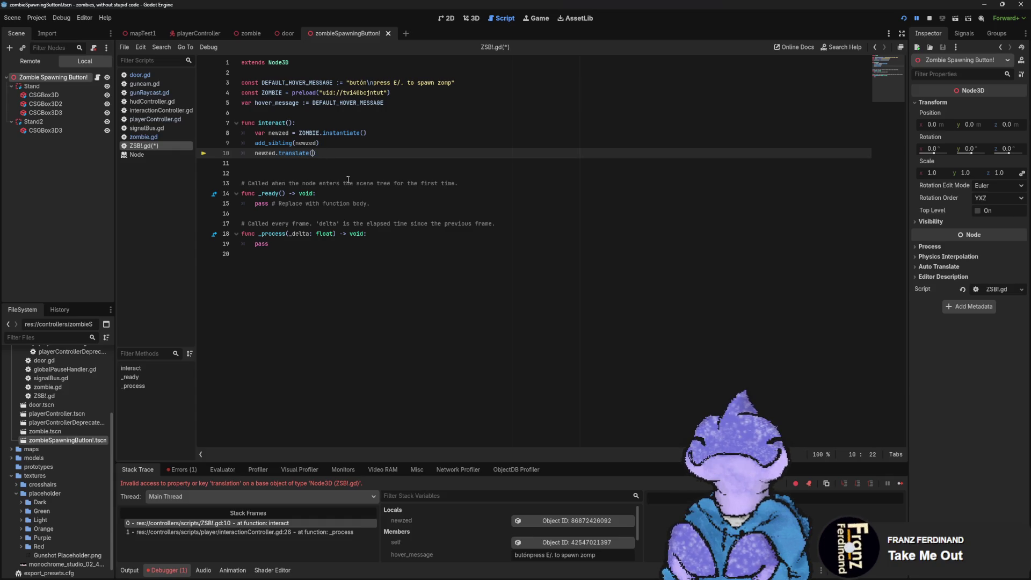
Step: Translate the new zombie by self.transform and run a test spawn at the stand
text(self.trans)
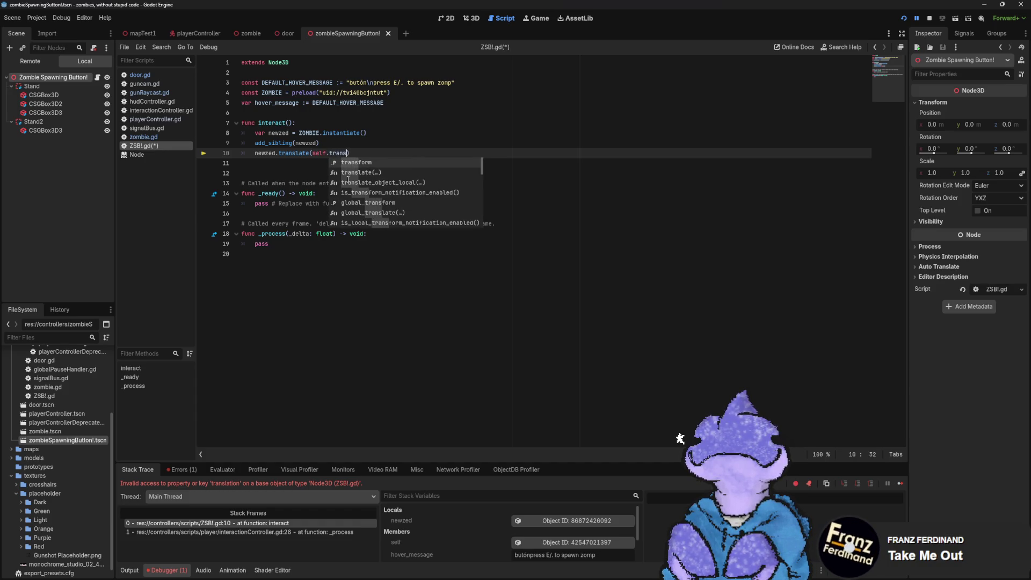
text(go)
key(BackSpace)
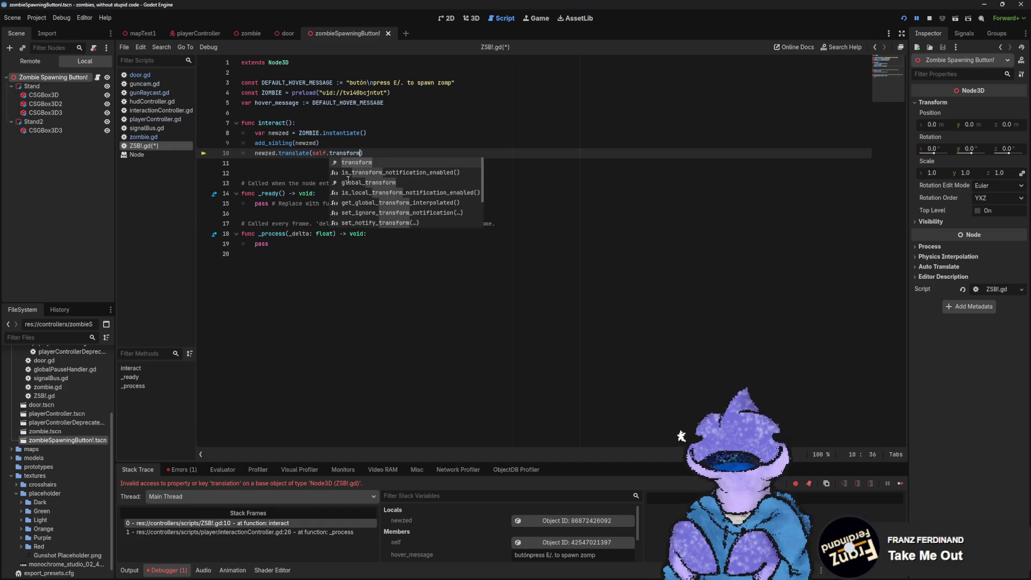
key(Return)
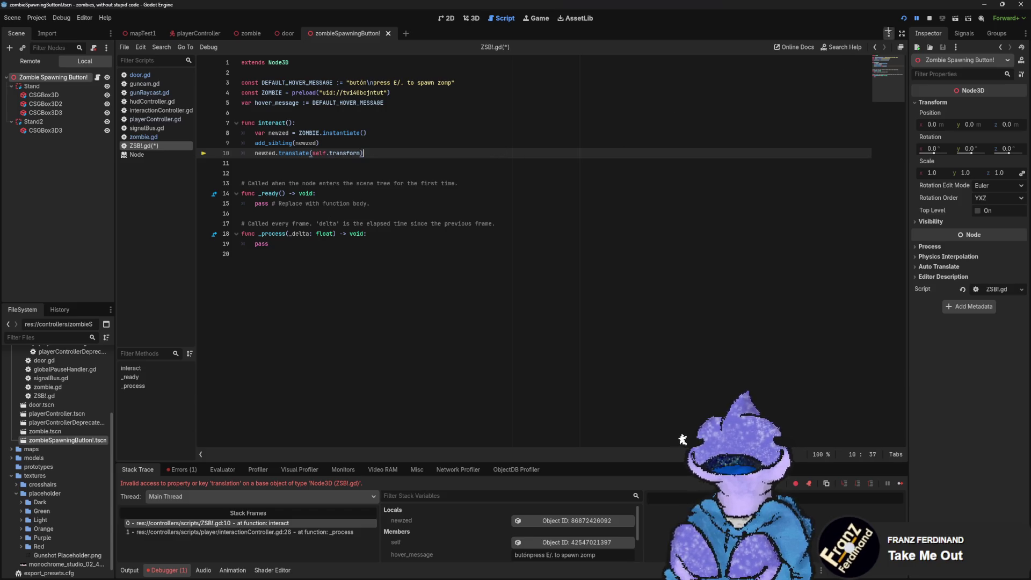
click(903, 18)
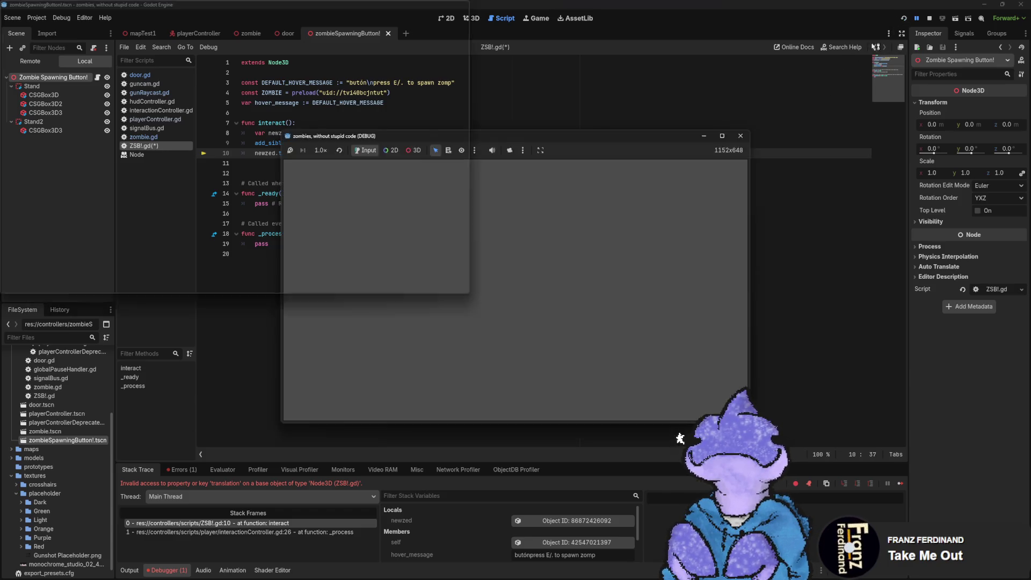
key(w)
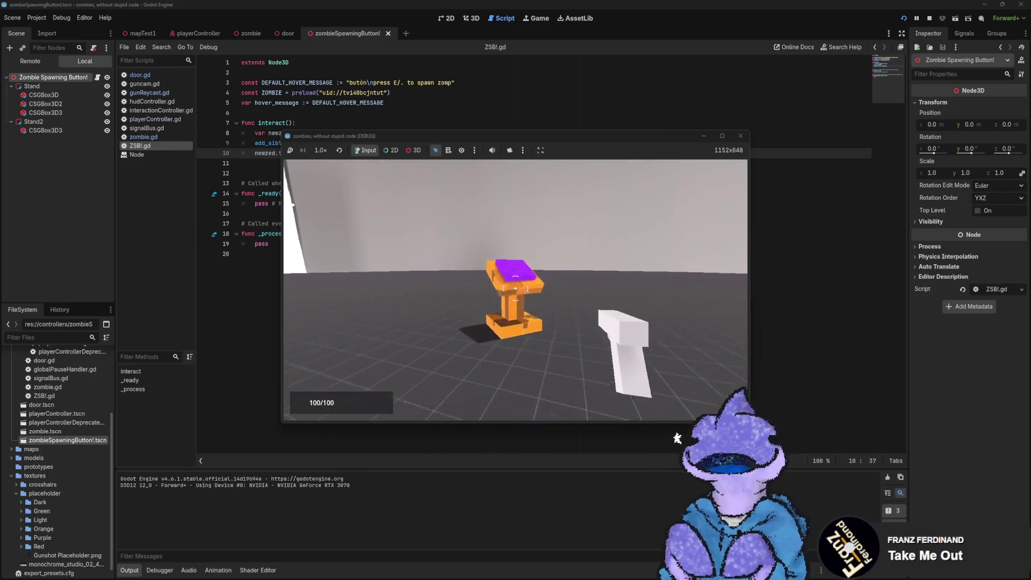
key(e)
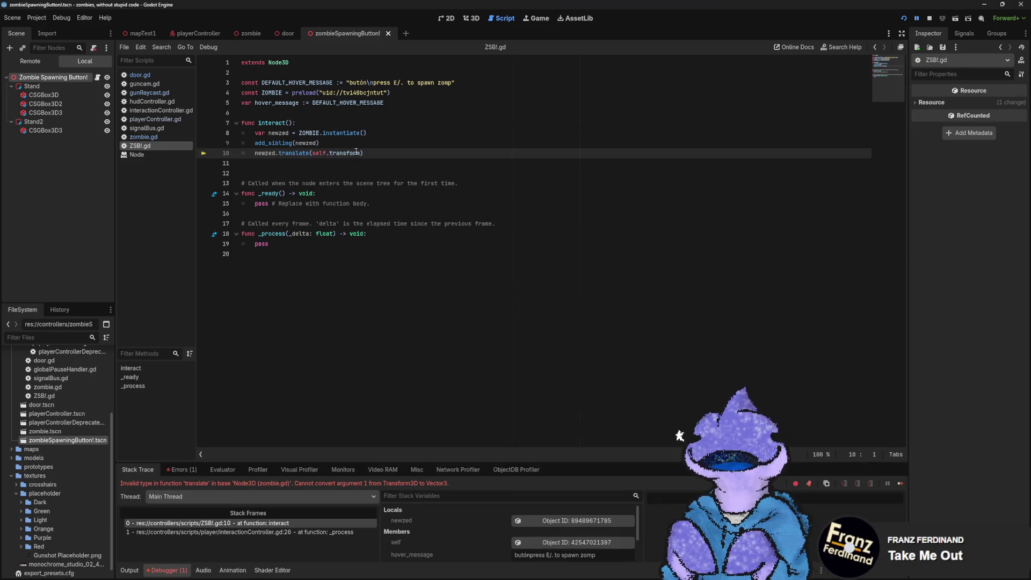
Step: Append .origin to the offset, rerun, spawn a zombie on the stand, shoot it, and stop
text(.origin)
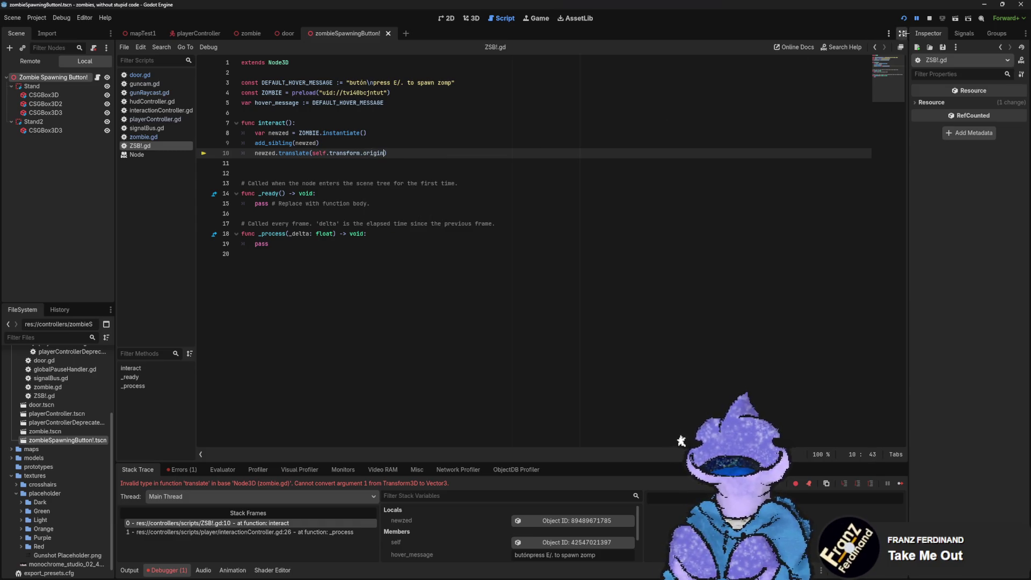
key(F5)
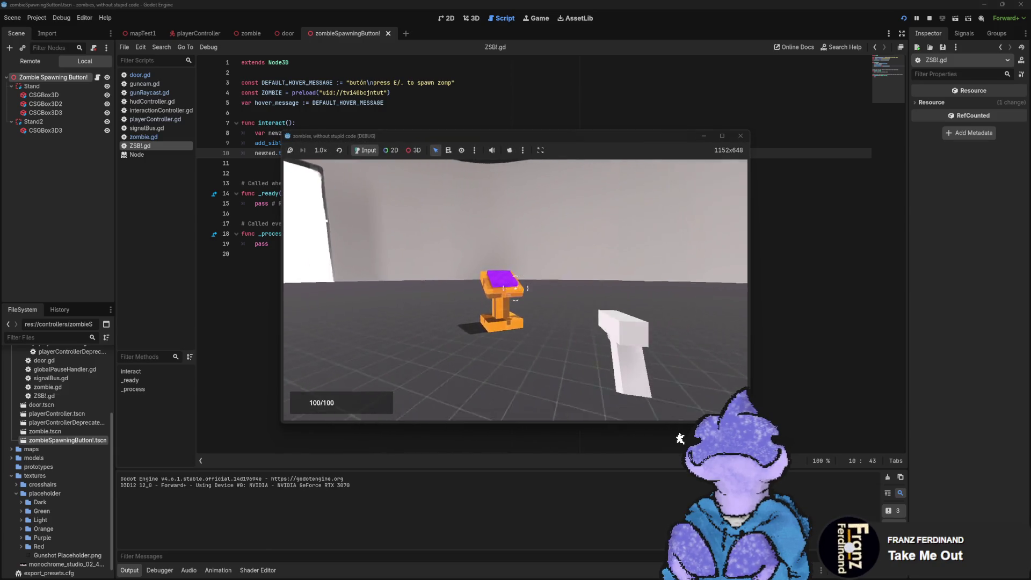
key(e)
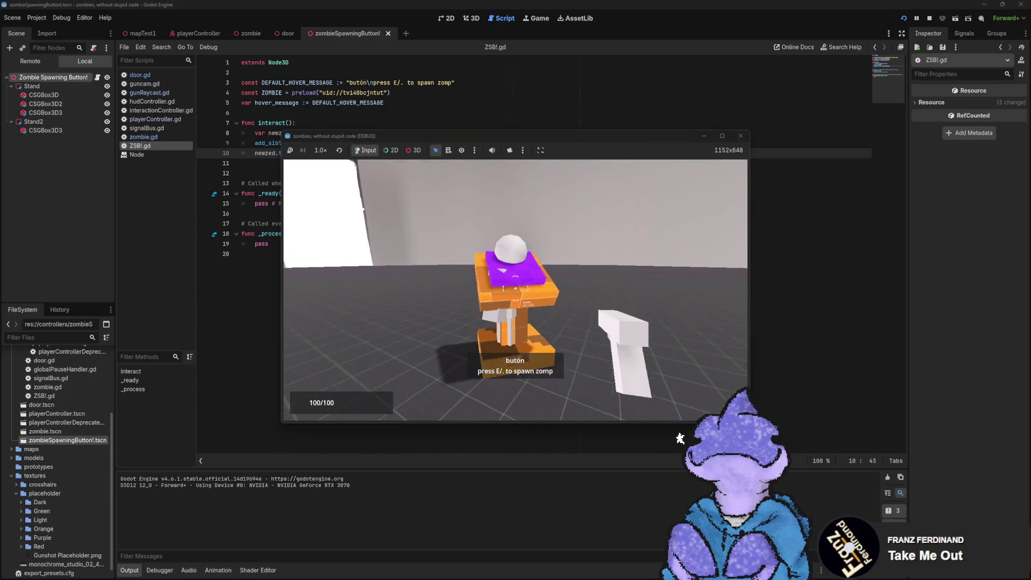
click(516, 290)
click(516, 290)
click(516, 290)
click(515, 290)
click(516, 290)
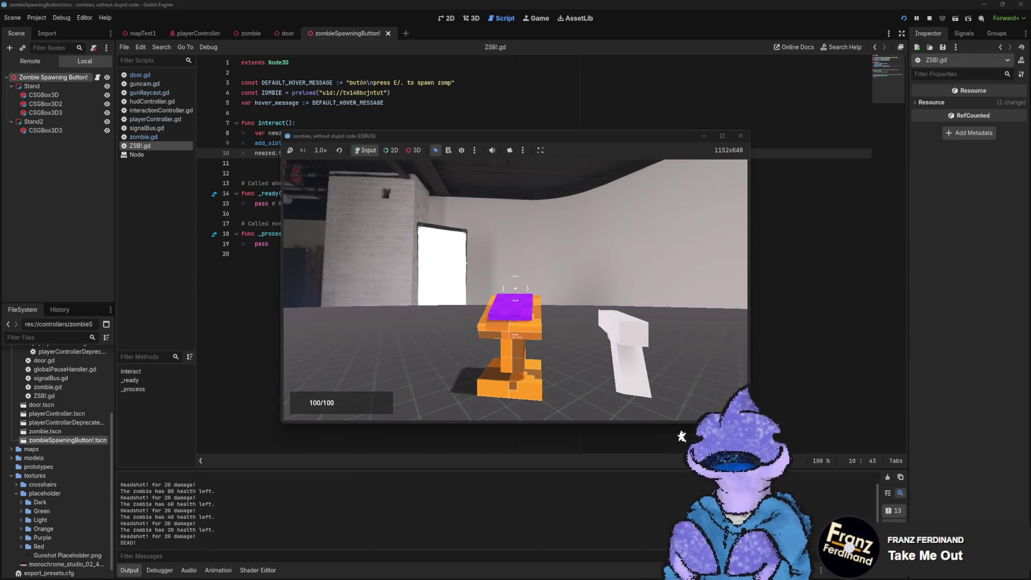
key(F8)
Step: Add + Vector3(1, 0, 1) to the translate offset on line 10
mouse_move(381, 155)
text(+ )
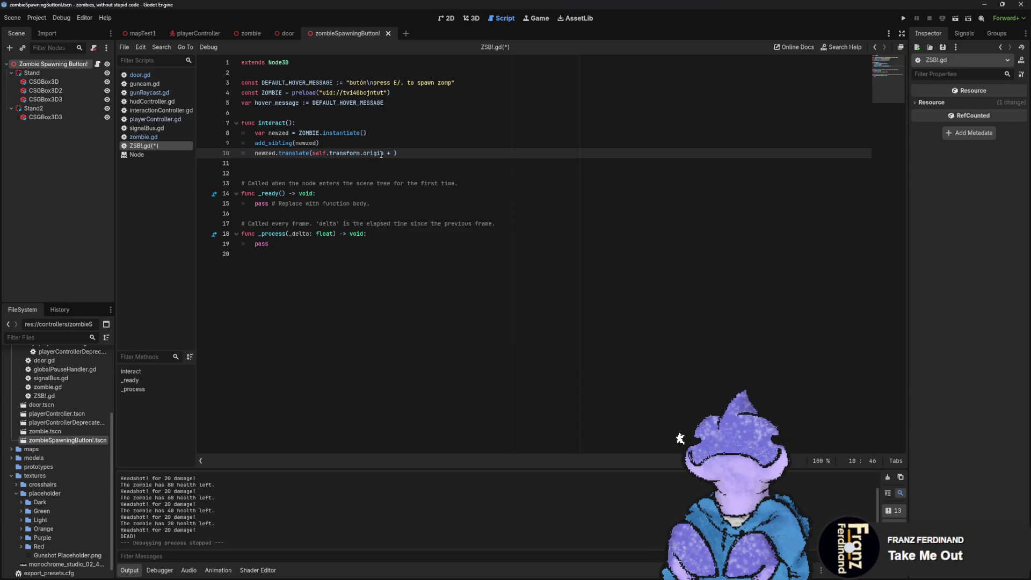
text(Vec)
text(tor3)
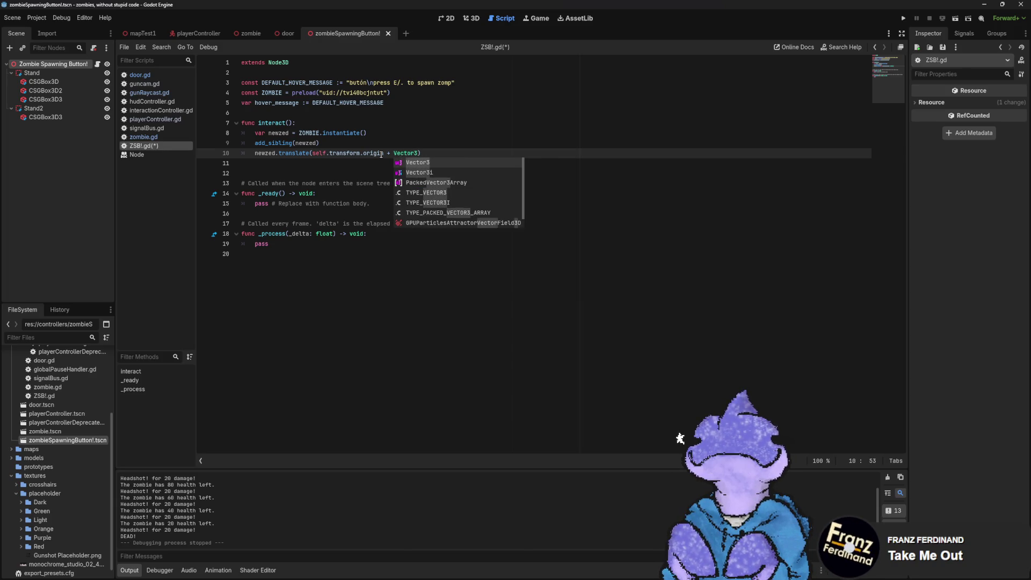
text(*)
text(()
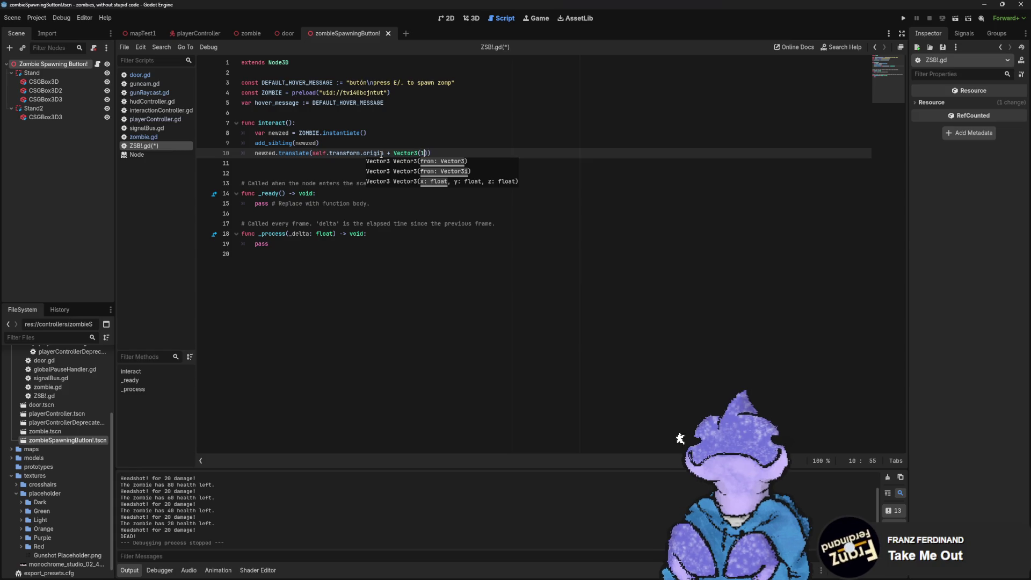
text(1)
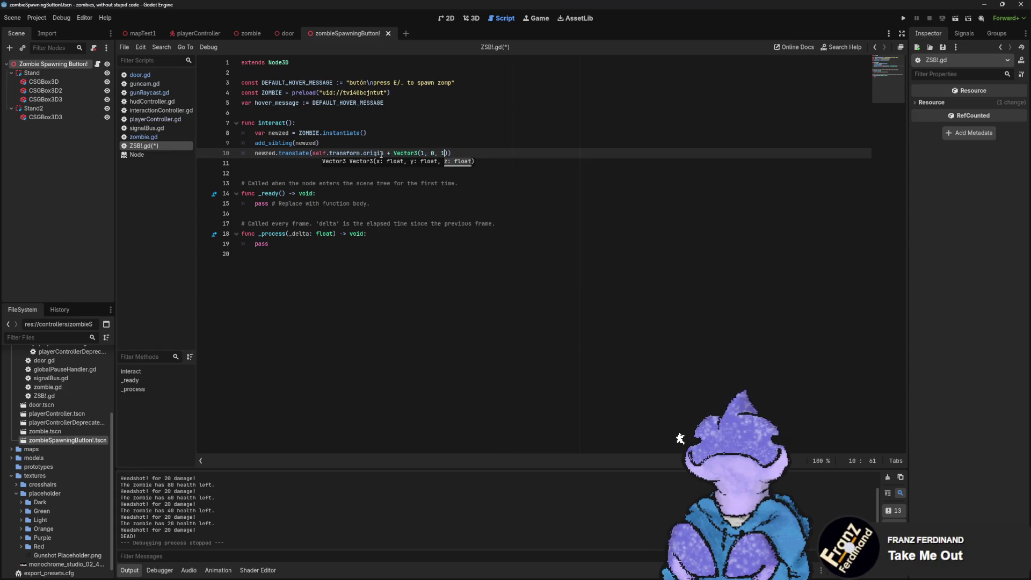
text()))
Step: Run the game, spawn and shoot two zombies from the stand, then stop the game
click(903, 17)
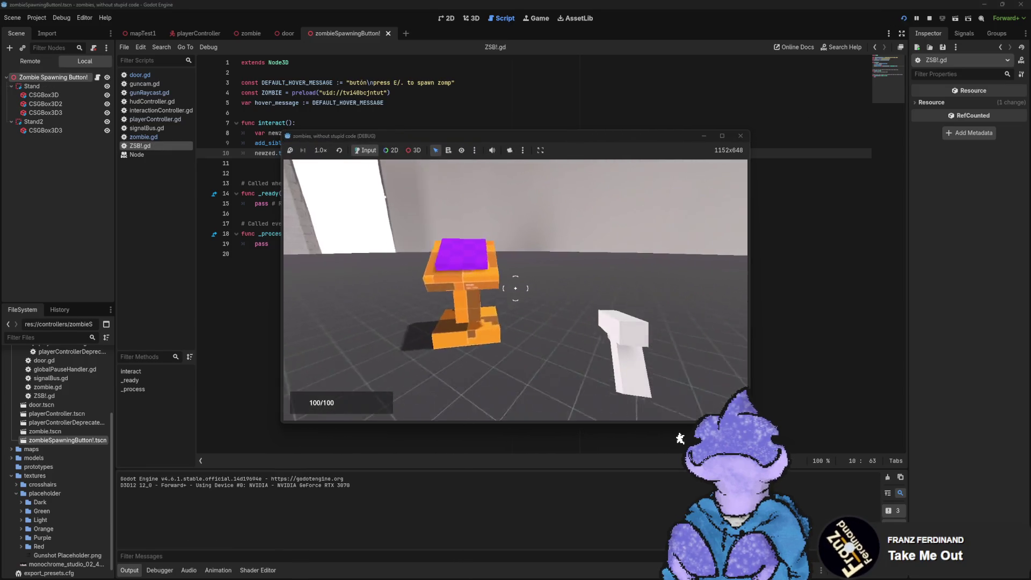
key(e)
click(515, 288)
click(515, 288)
click(516, 289)
click(516, 288)
click(516, 289)
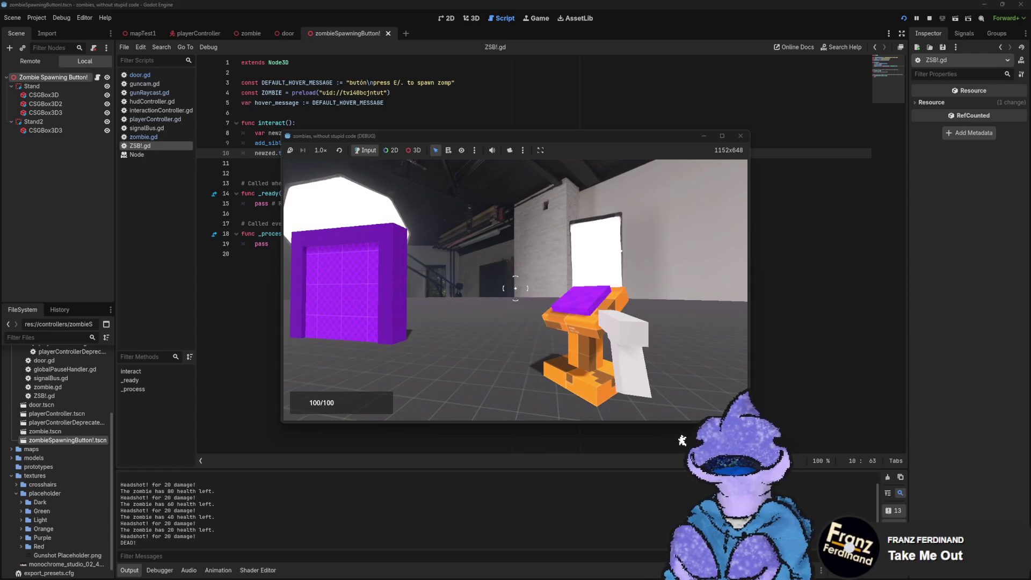
key(w)
key(e)
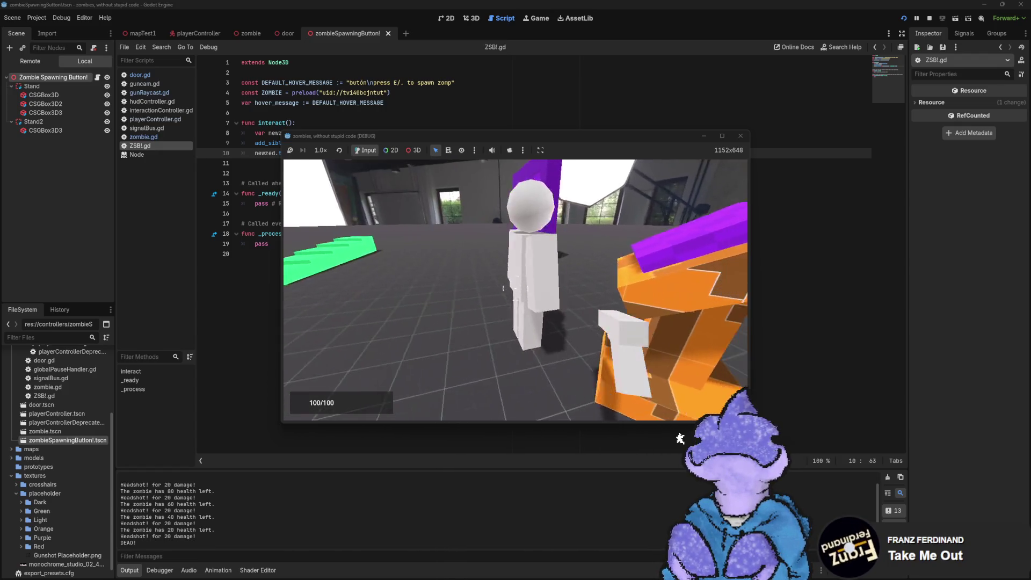
click(515, 288)
click(516, 288)
click(516, 289)
click(516, 289)
click(515, 288)
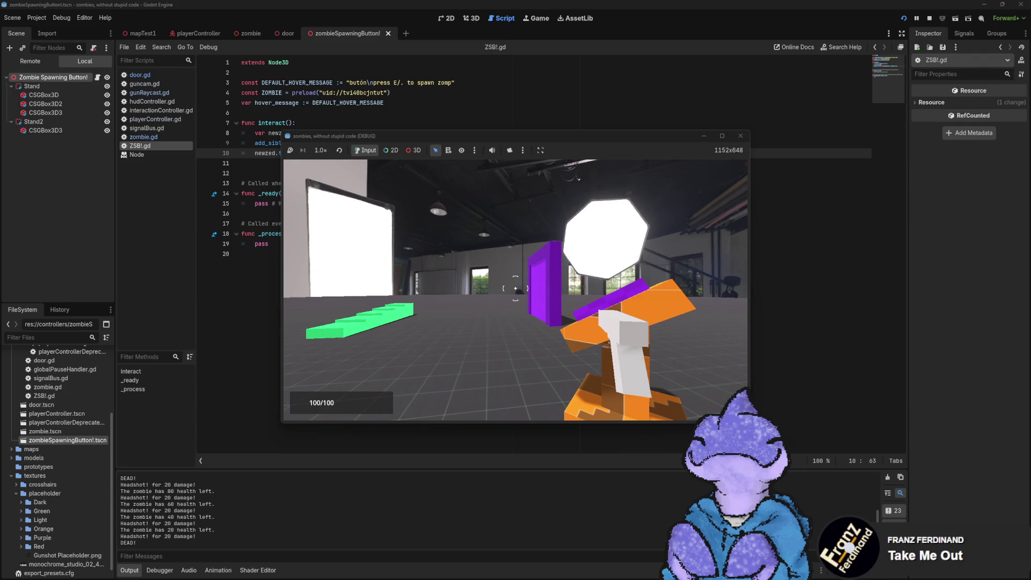
key(F8)
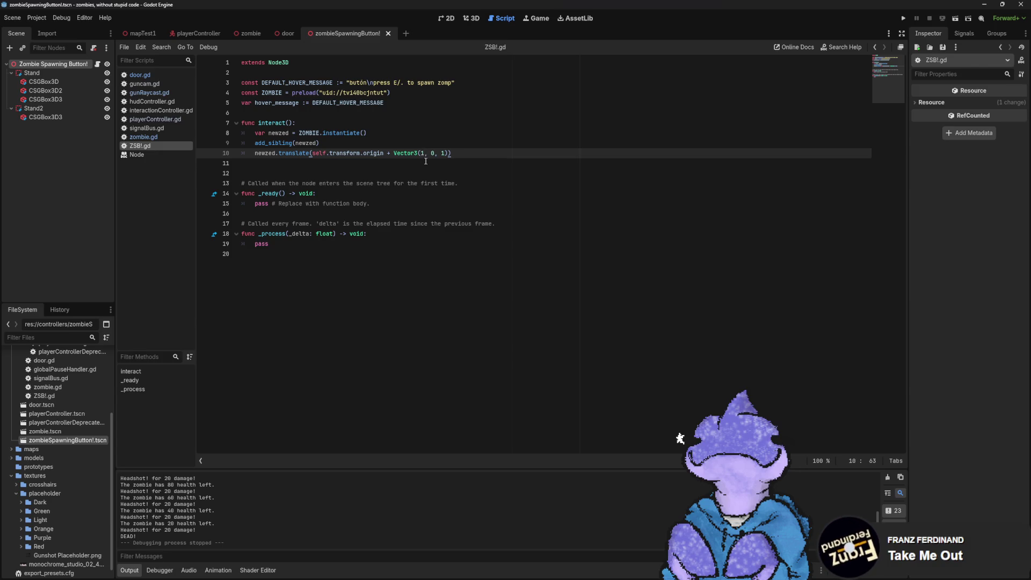
click(450, 140)
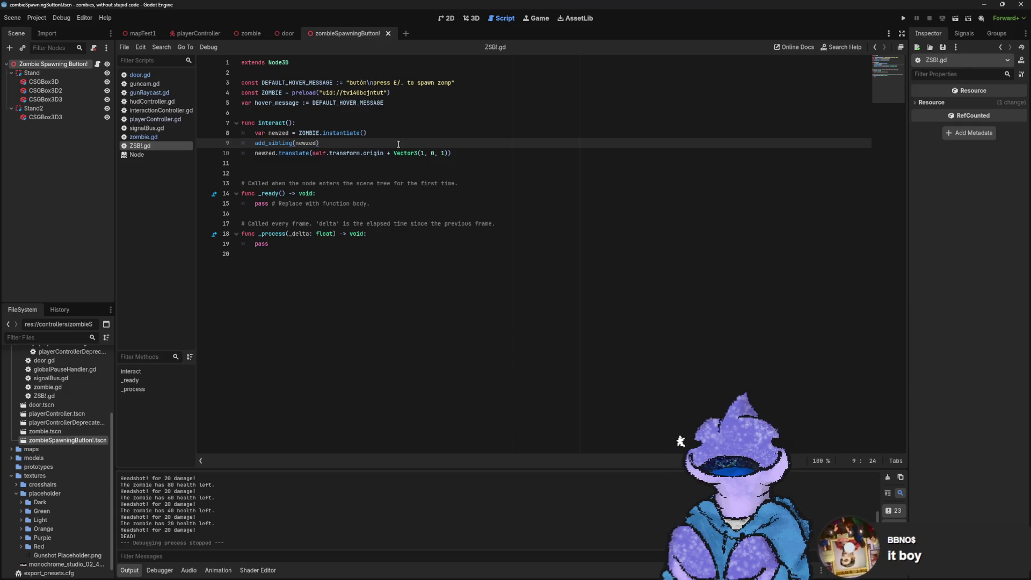
Step: Add newzed.rotate(self.rotation) after add_sibling, then run the game and use the spawn stand
key(Return)
text(ne)
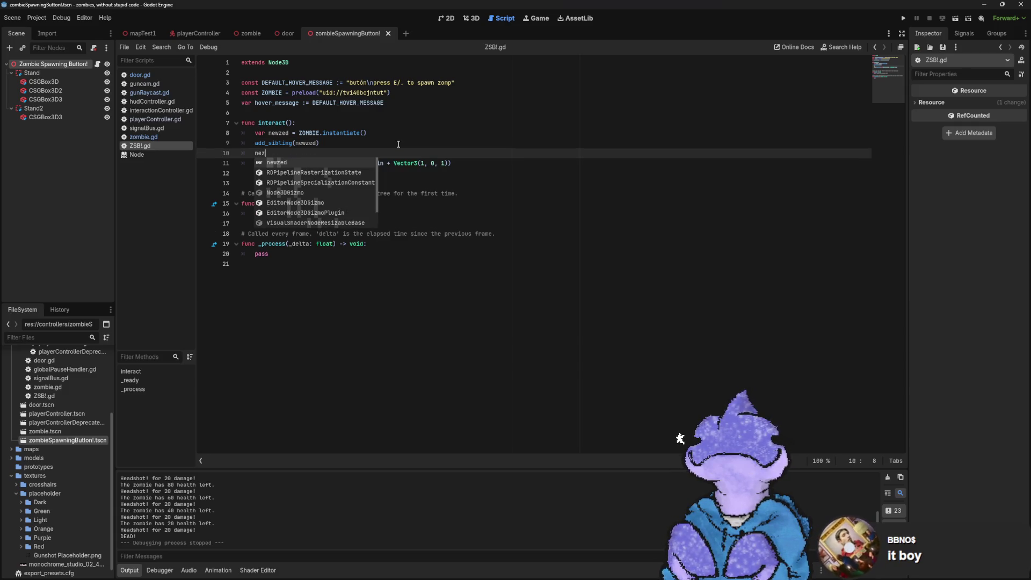
text(wzen)
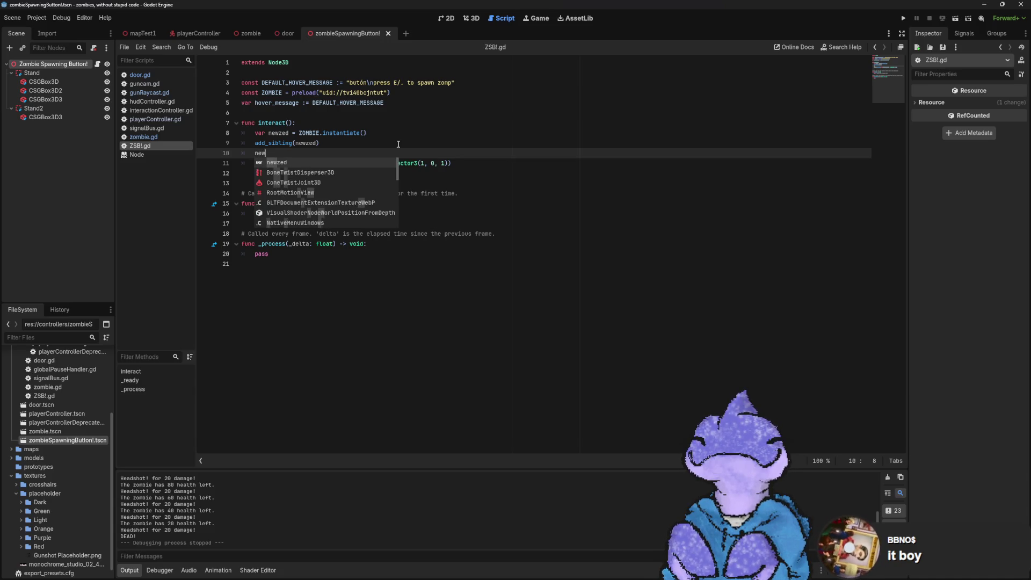
text(roto)
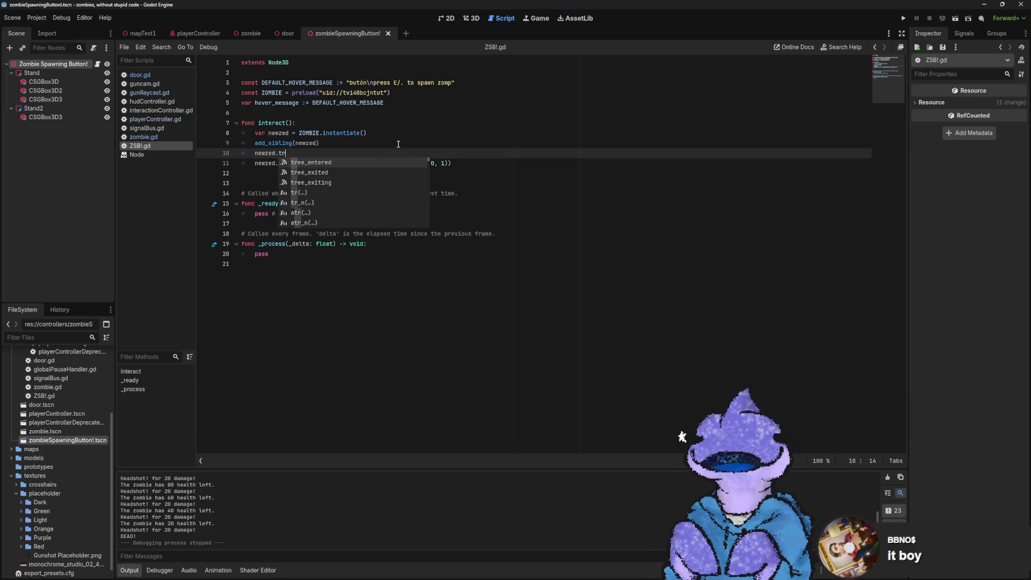
key(BackSpace)
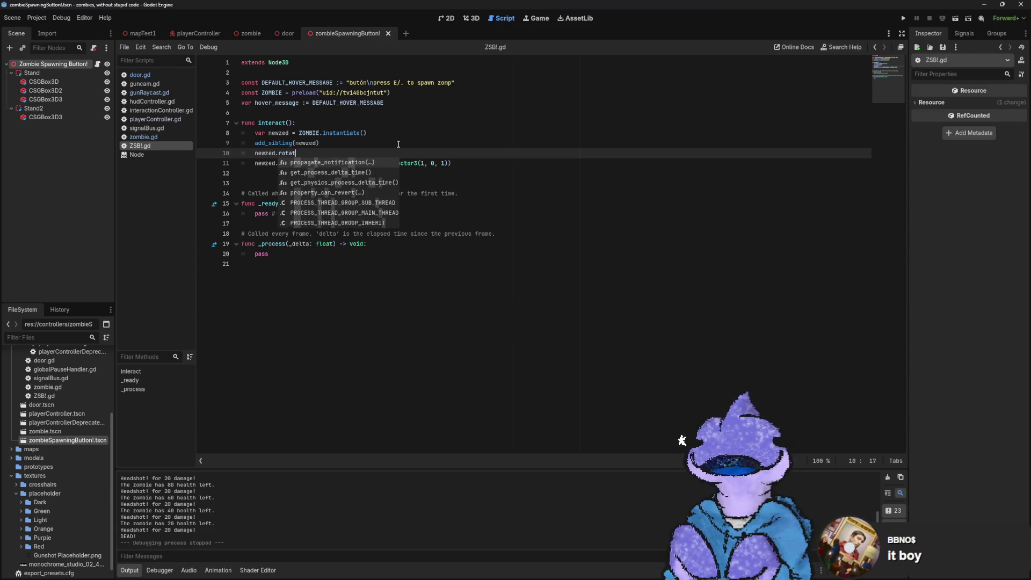
text(ate()
key(Return)
text(lf.rotation)
click(399, 144)
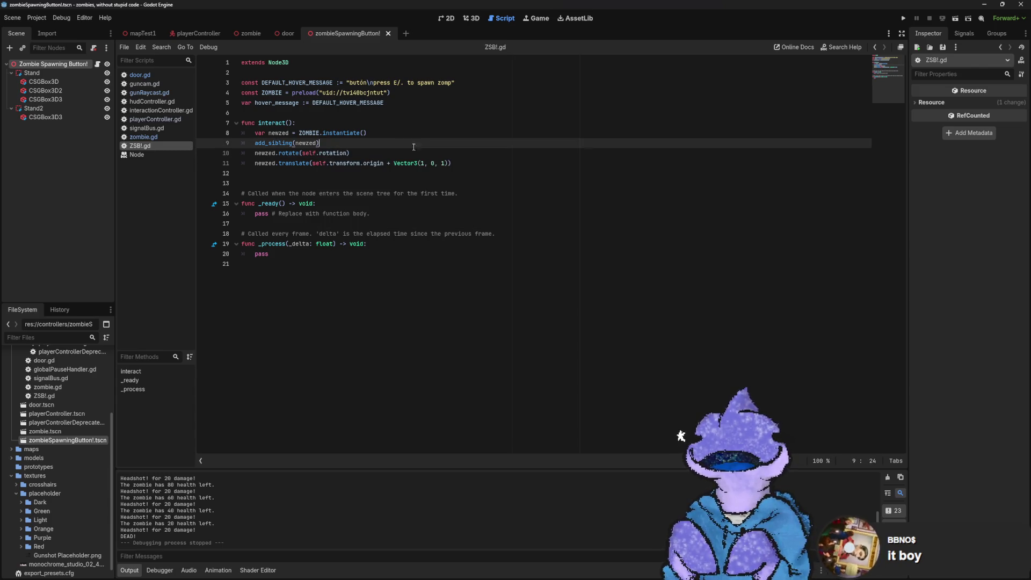
key(F5)
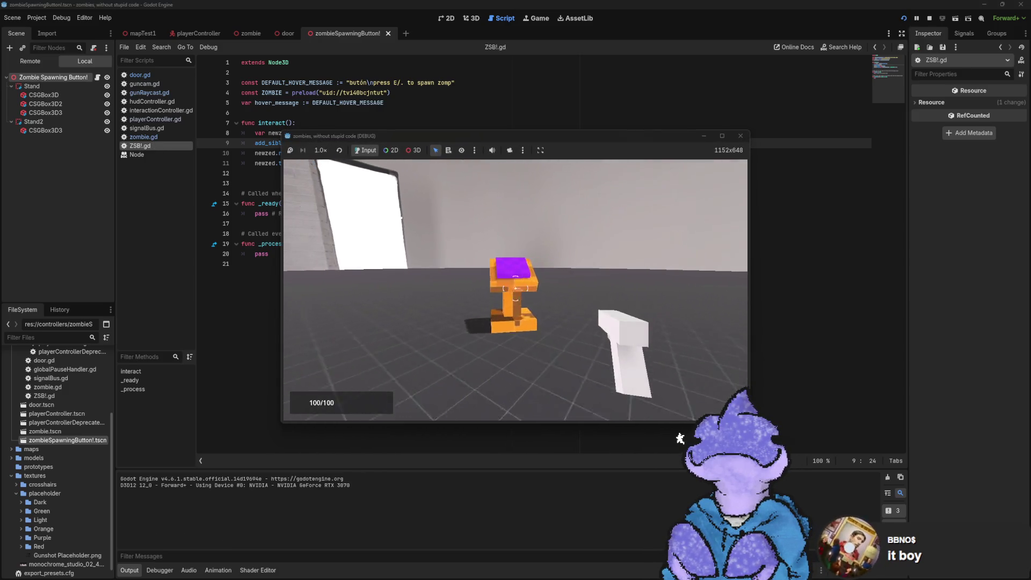
key(e)
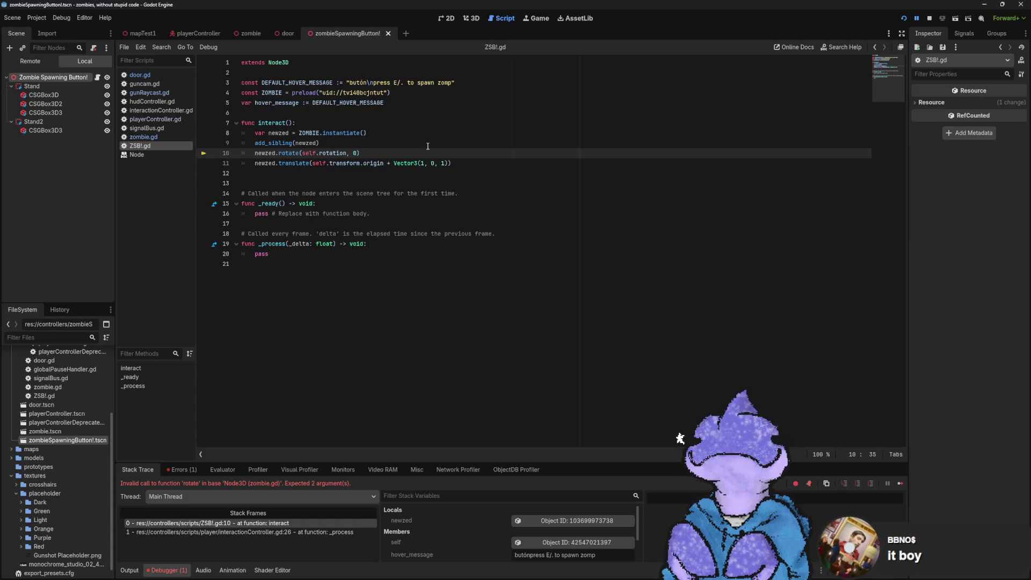
Step: Rerun the game, spawn a zombie at the stand, shoot it, then stop the game
key(F5)
key(w)
key(e)
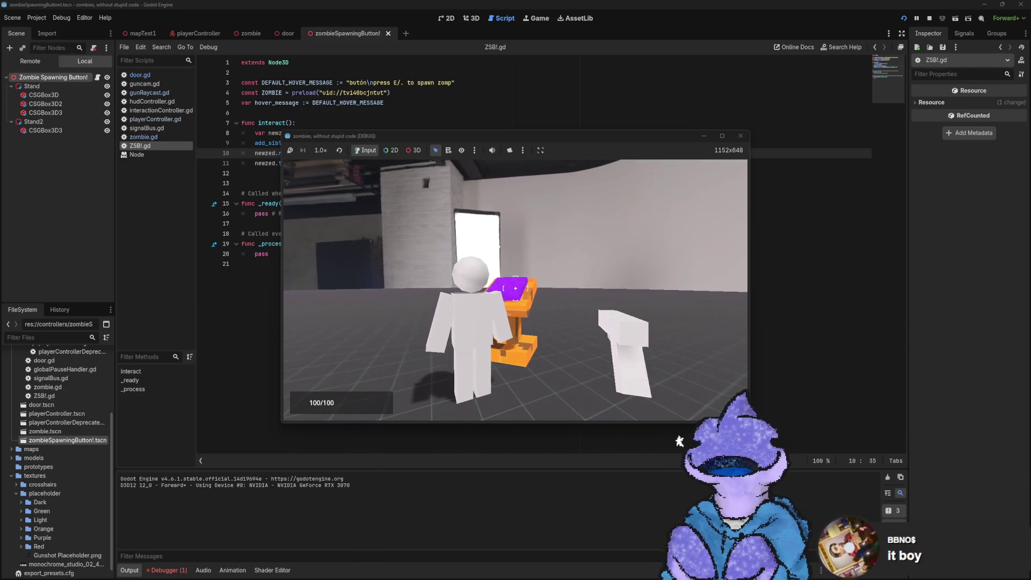
click(516, 289)
click(515, 288)
click(515, 288)
click(516, 288)
click(515, 289)
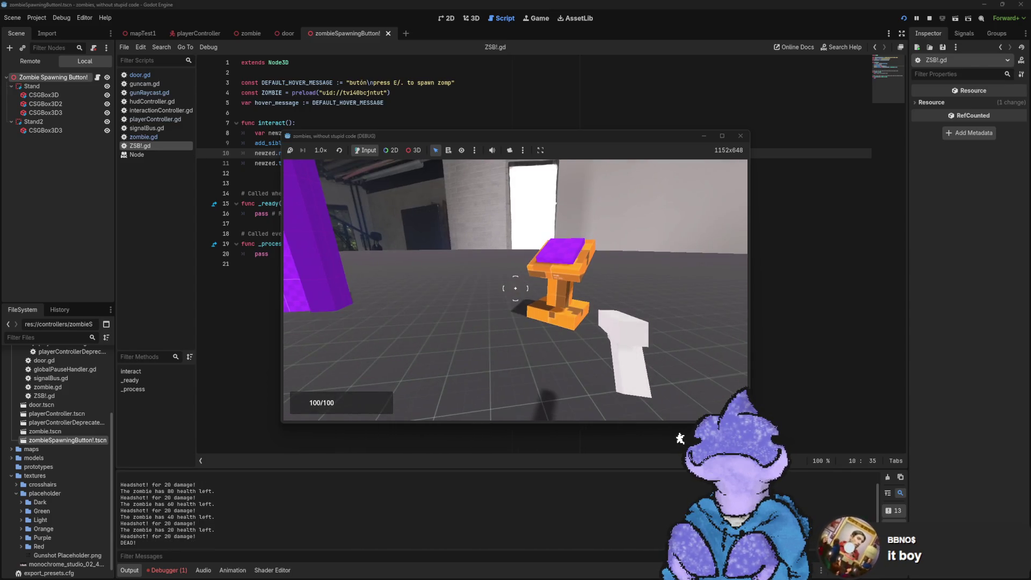
key(F8)
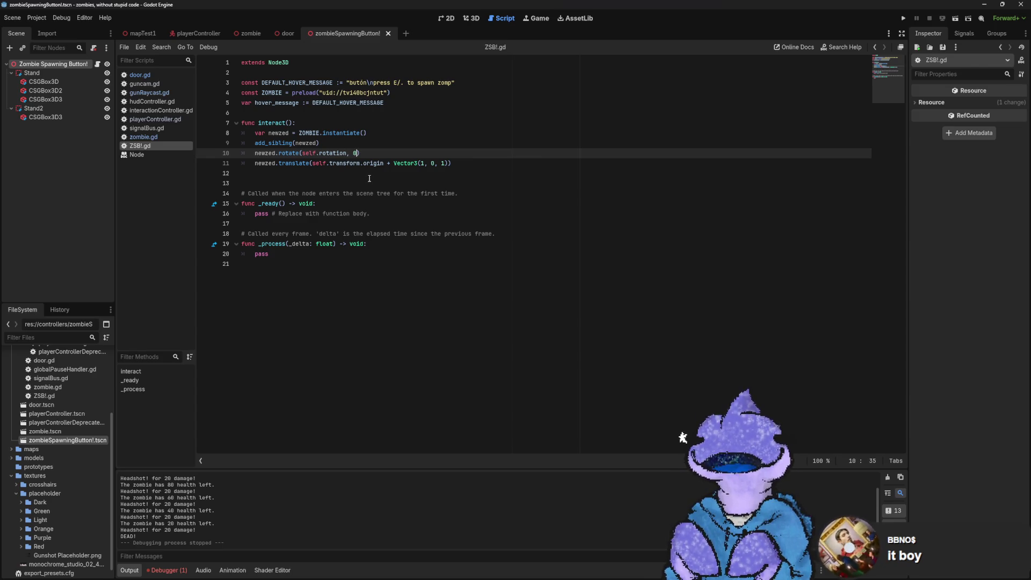
Step: Delete the newzed.rotate line and retest by spawning and shooting a zombie
drag(361, 153, 363, 144)
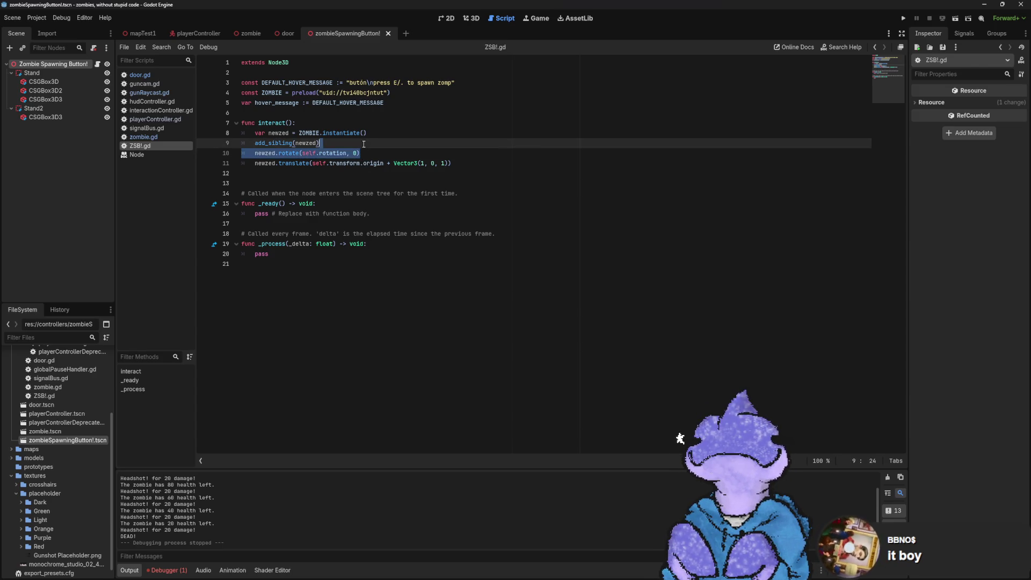
key(BackSpace)
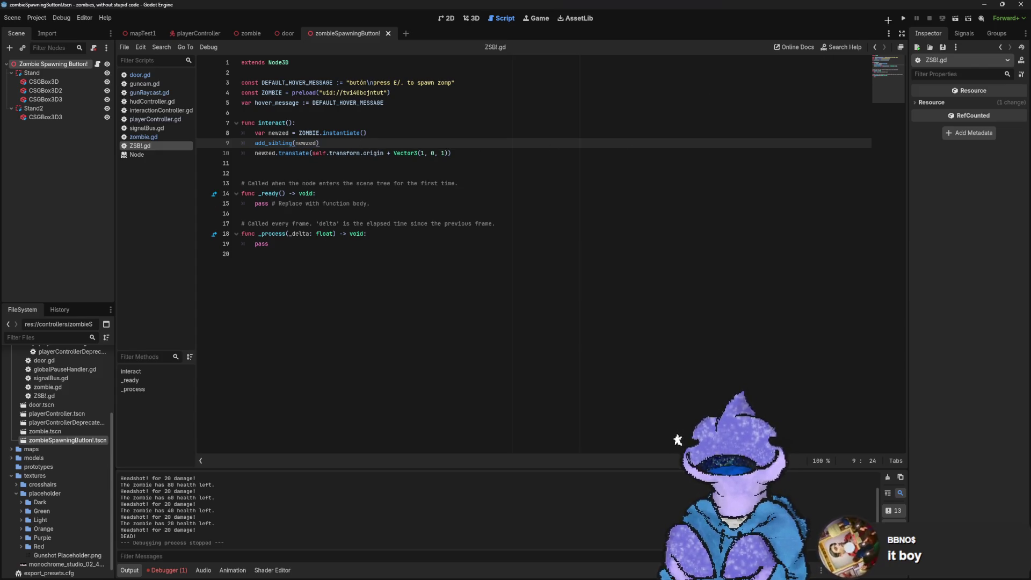
key(F5)
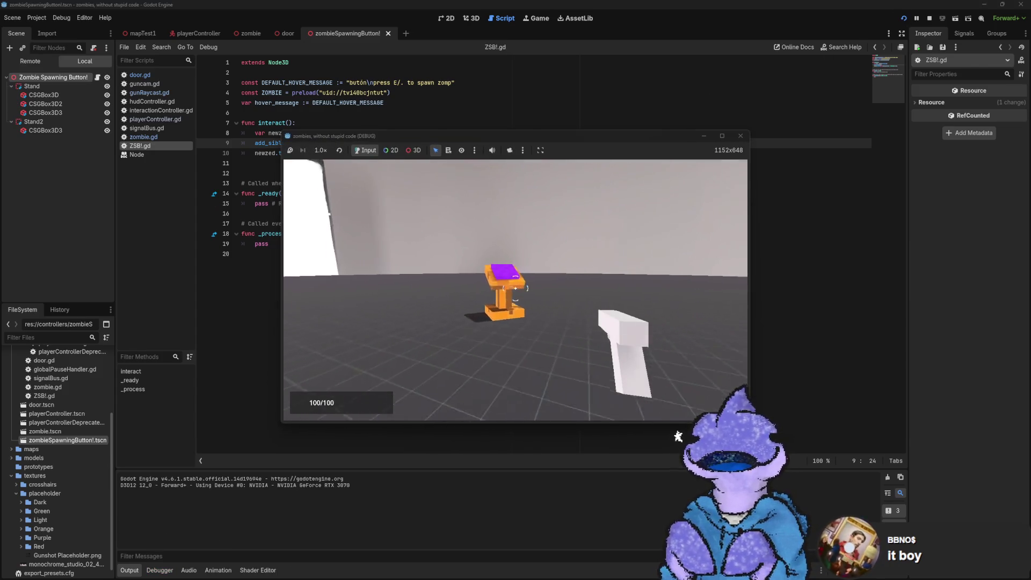
key(e)
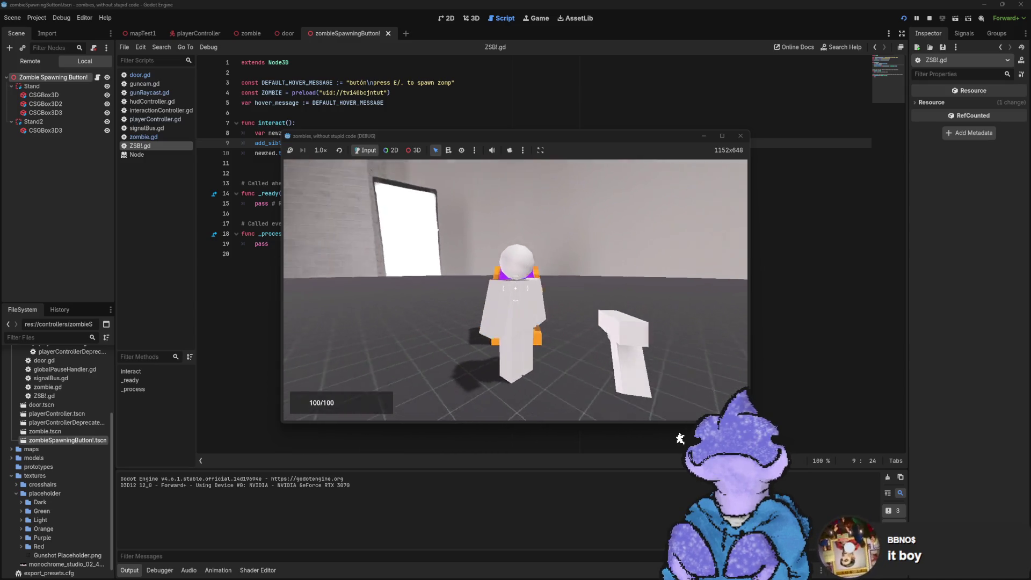
key(w)
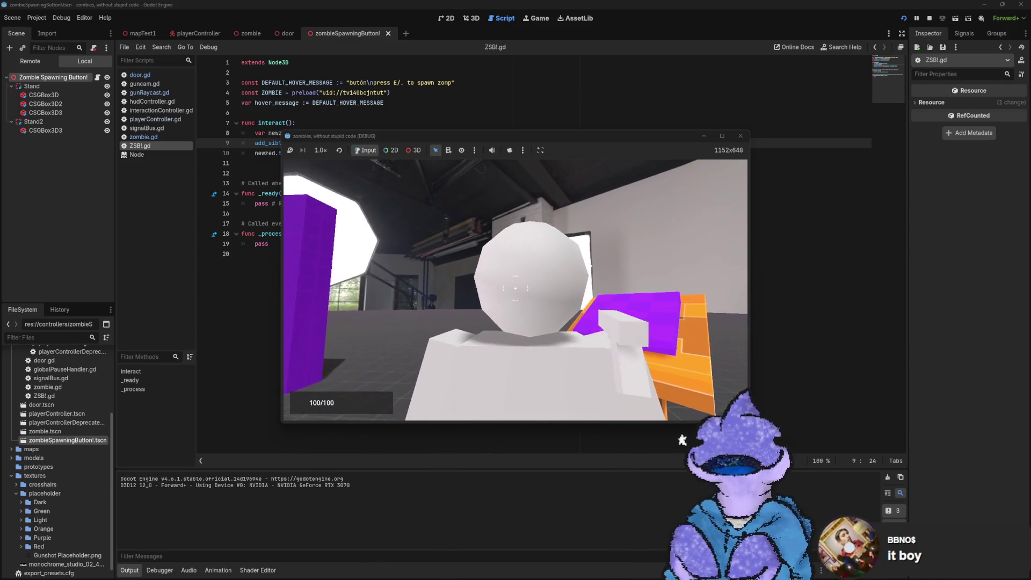
key(s)
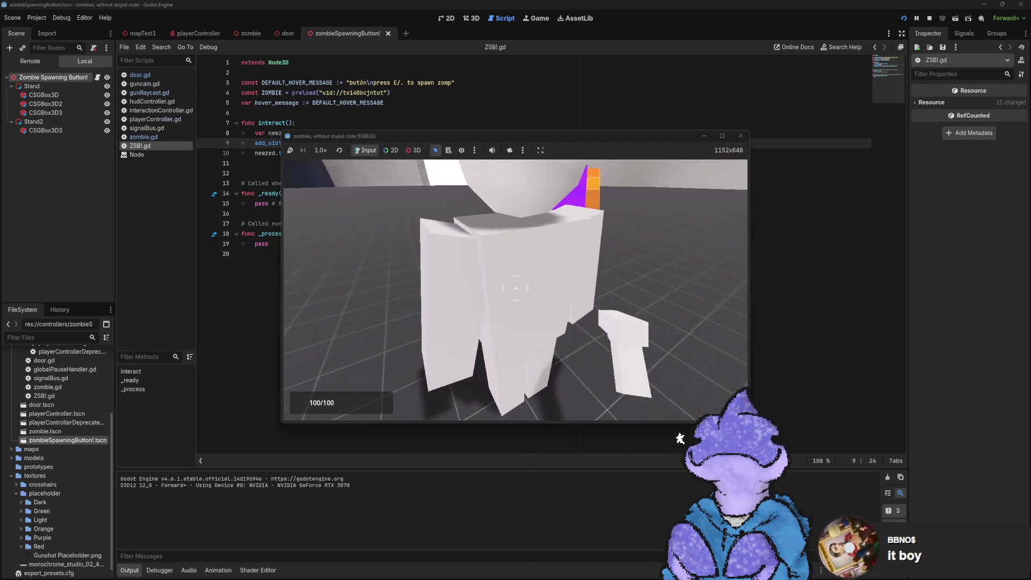
key(w)
mouse_move(678, 440)
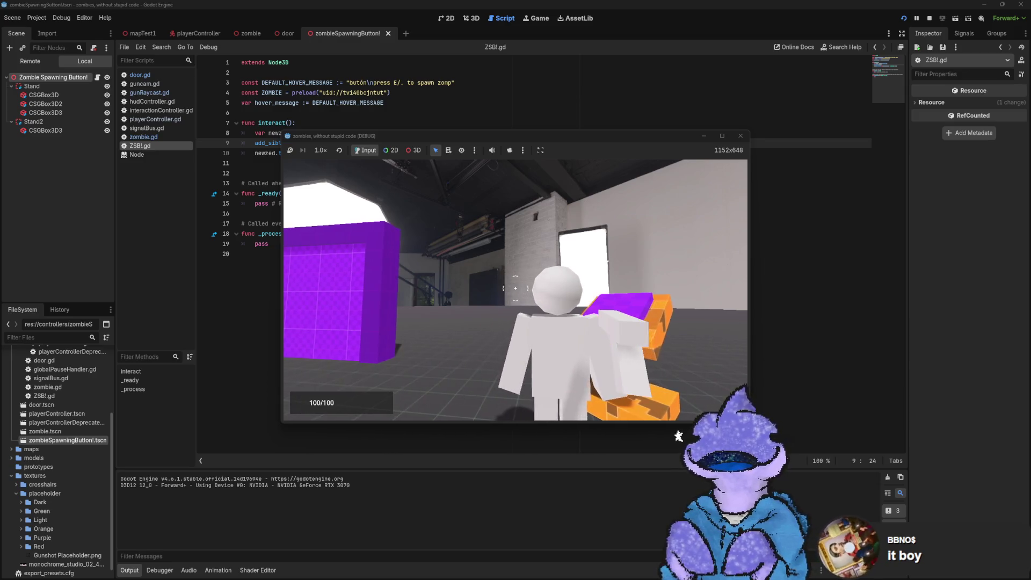
click(681, 440)
click(680, 440)
click(681, 440)
click(680, 441)
click(679, 441)
Step: Spawn another zombie from the stand, shoot it down, and stop the game with F8
mouse_move(680, 438)
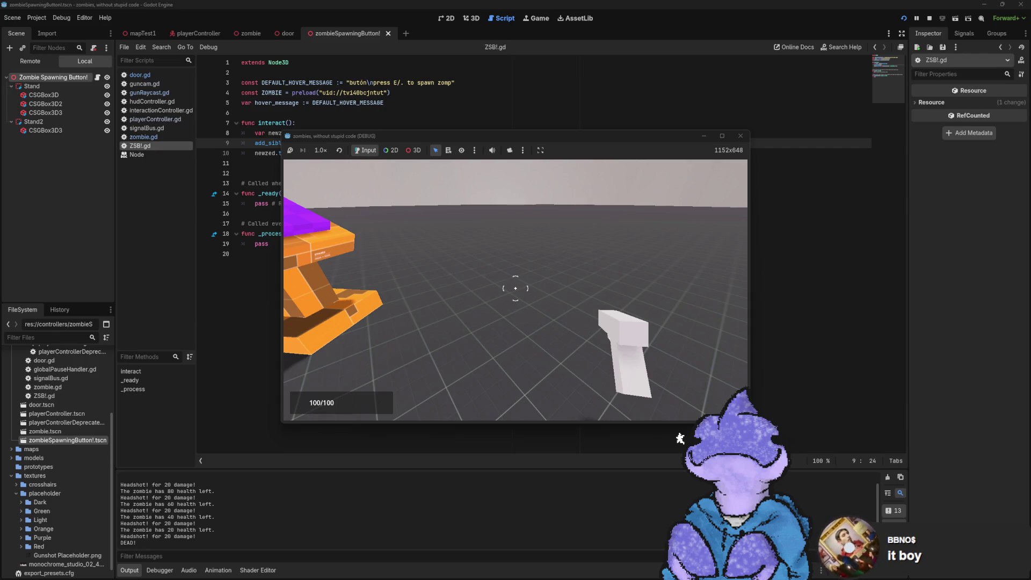
mouse_move(515, 289)
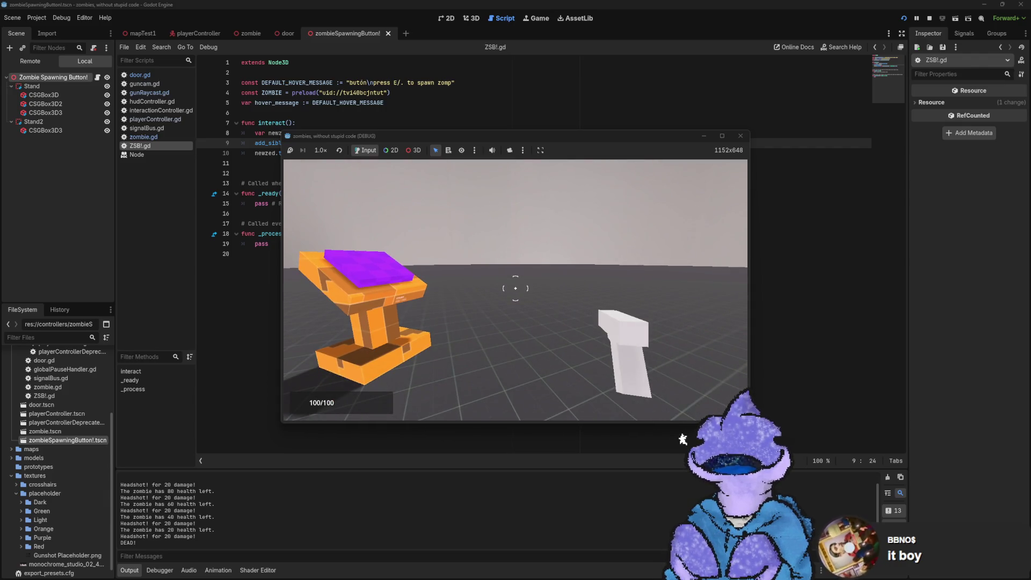
key(w)
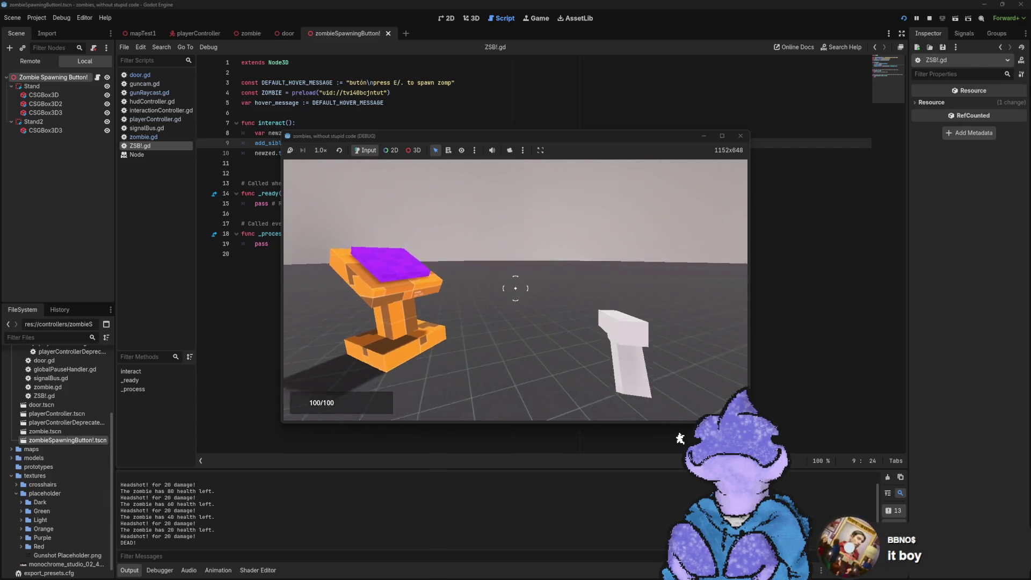
key(e)
click(515, 289)
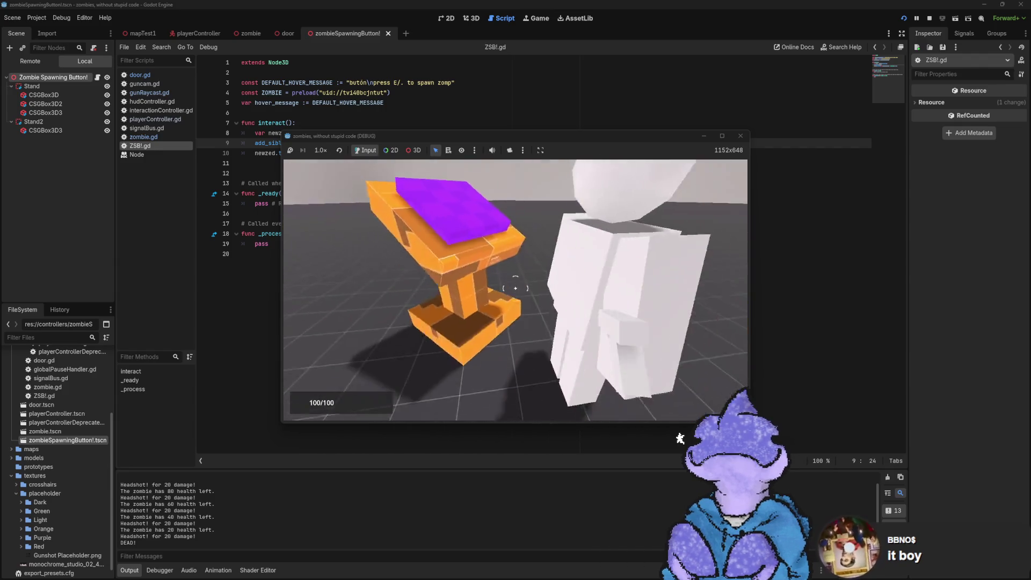
click(515, 289)
click(516, 288)
click(516, 289)
click(516, 288)
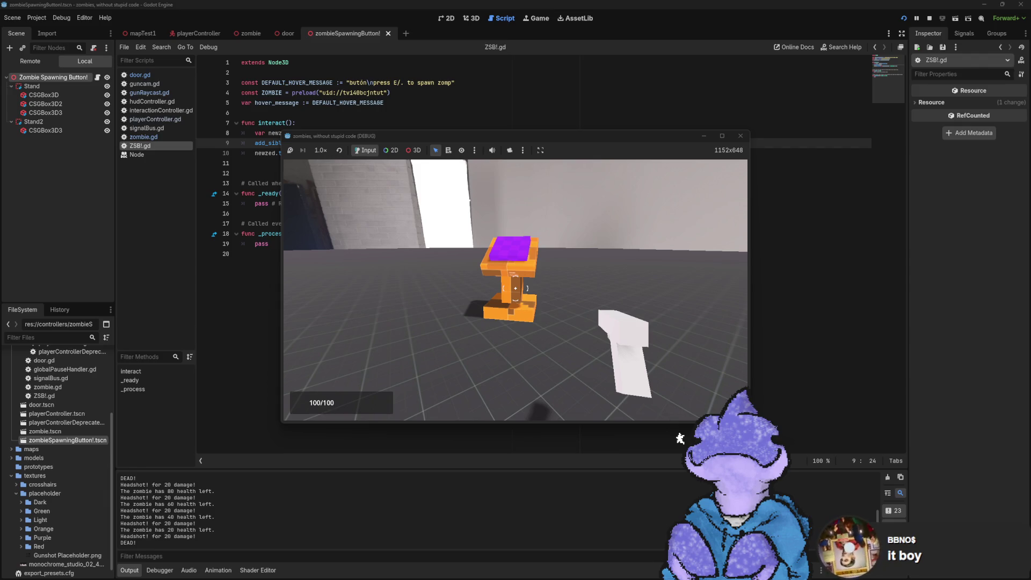
key(F8)
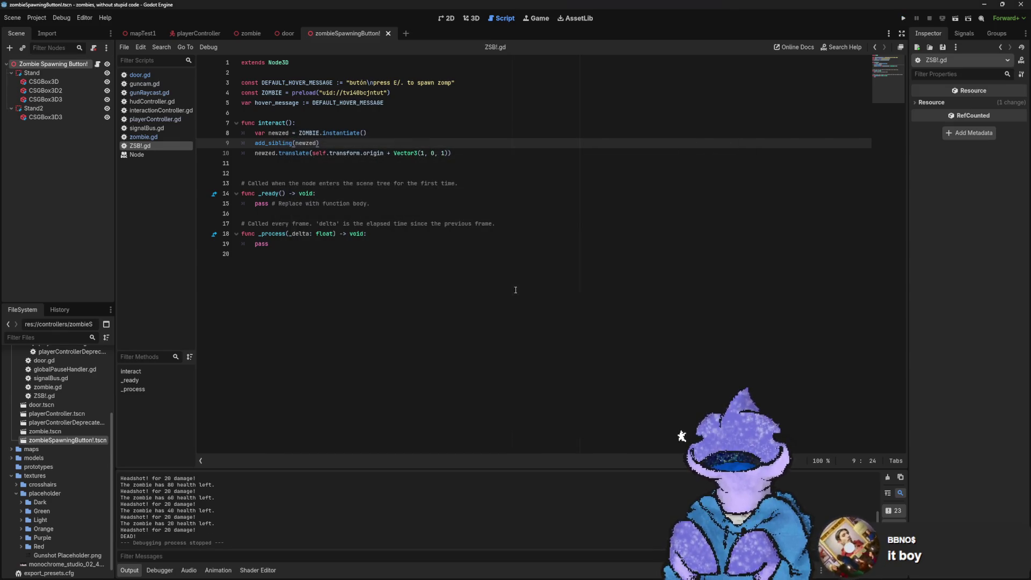
Step: In Project Settings Autoload, name a new autoload zombieHandler and add it with a new script
click(37, 17)
click(47, 31)
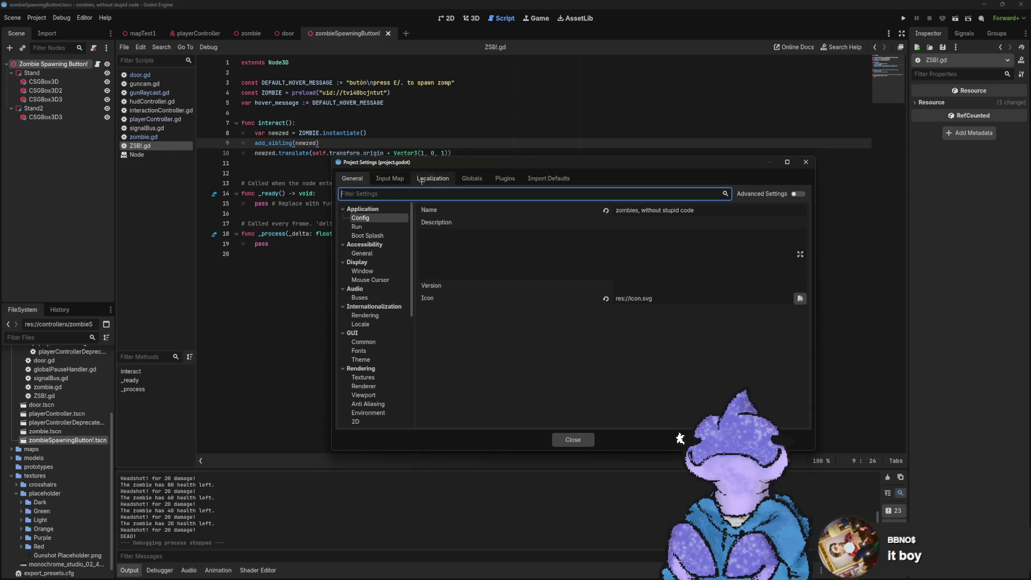
click(472, 178)
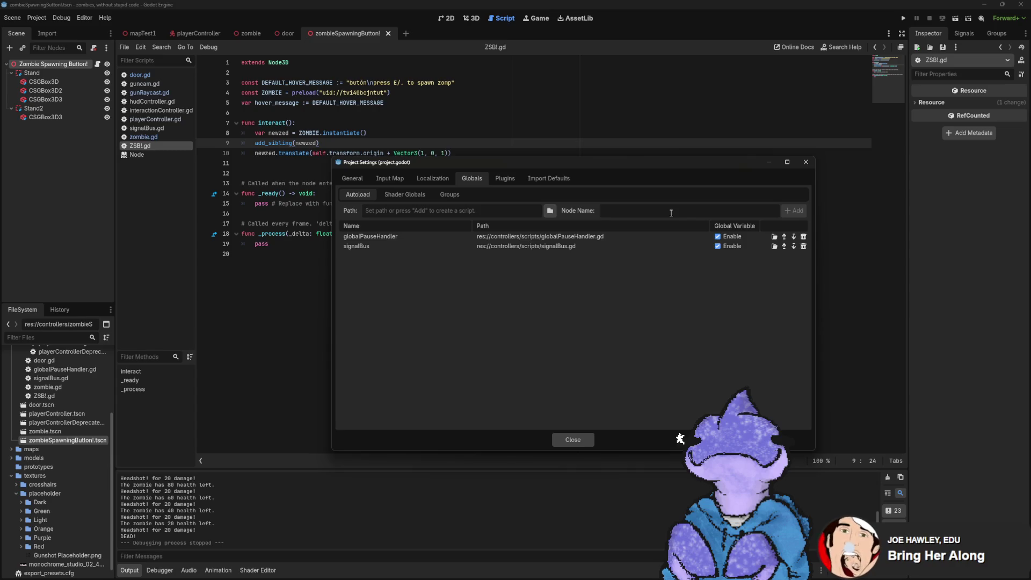
text(z)
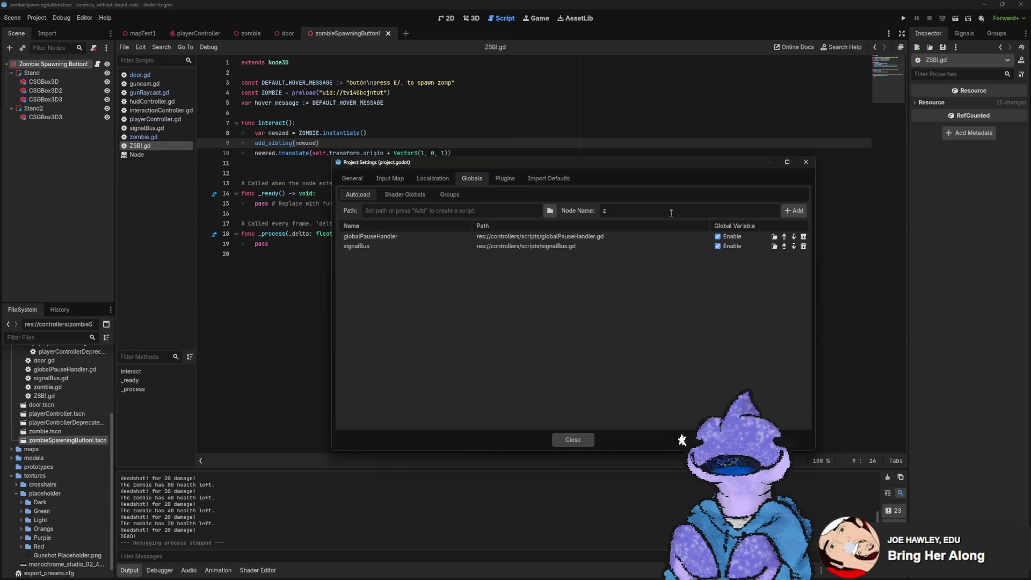
key(BackSpace)
text(zombie)
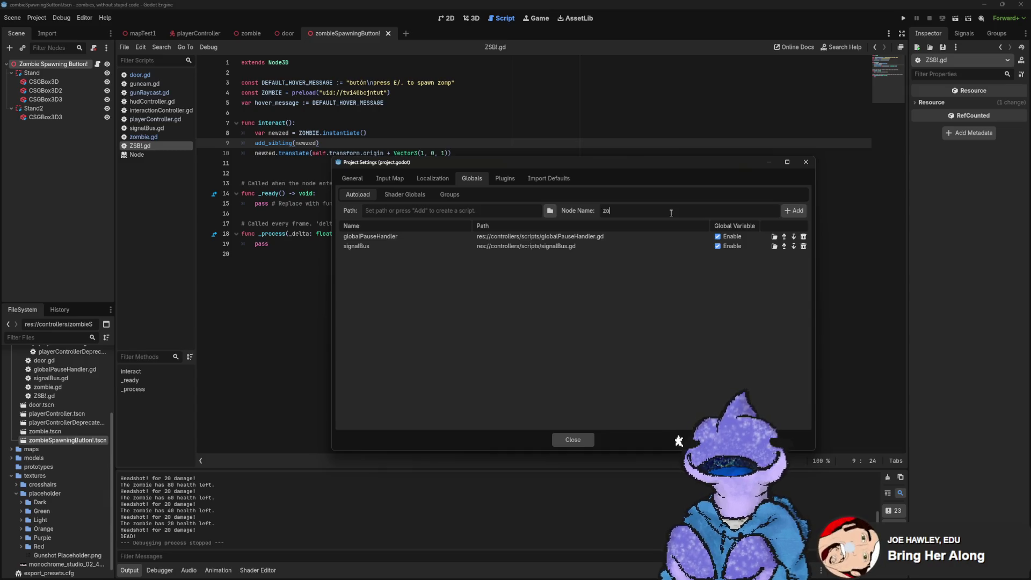
text(Handler)
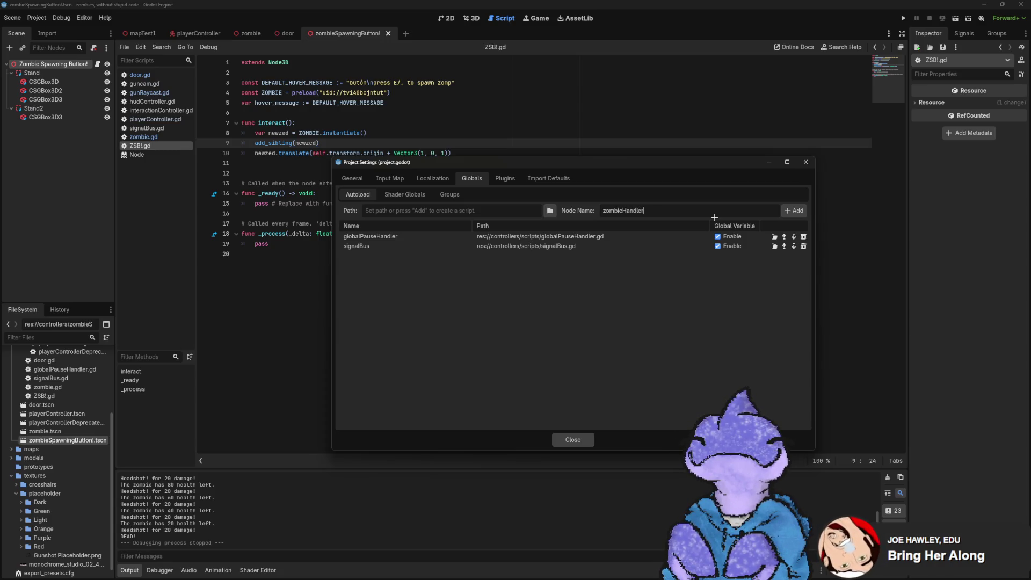
click(794, 211)
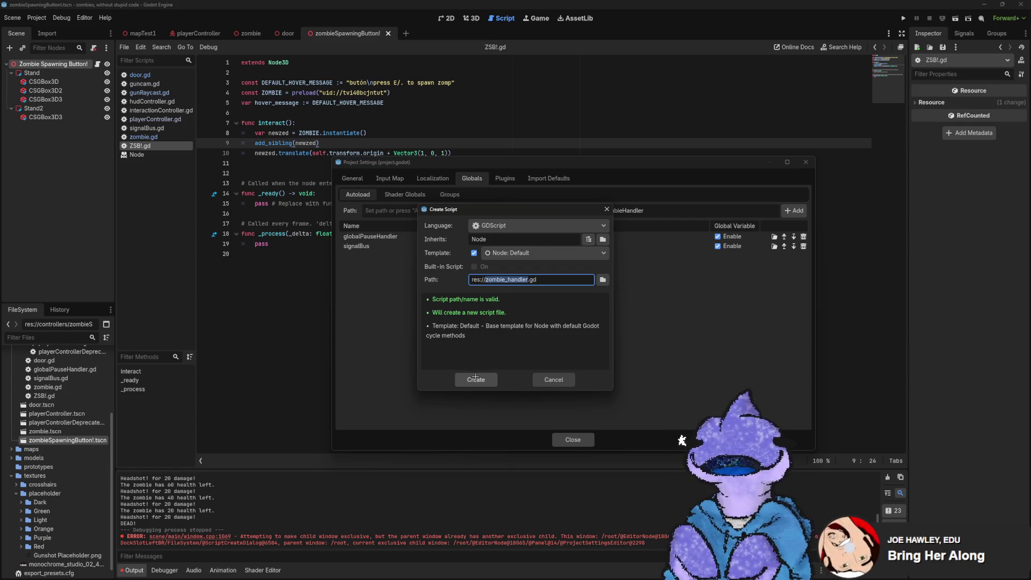
Step: Create zombie_handler.gd inside a new res://globals folder as the autoload script
click(486, 279)
drag(486, 215, 656, 216)
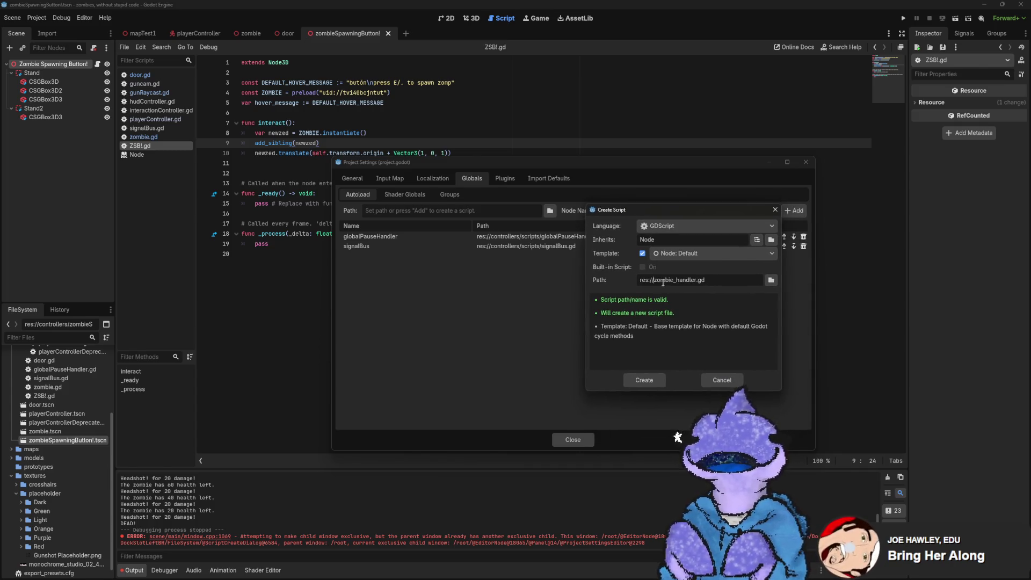
text(globals/)
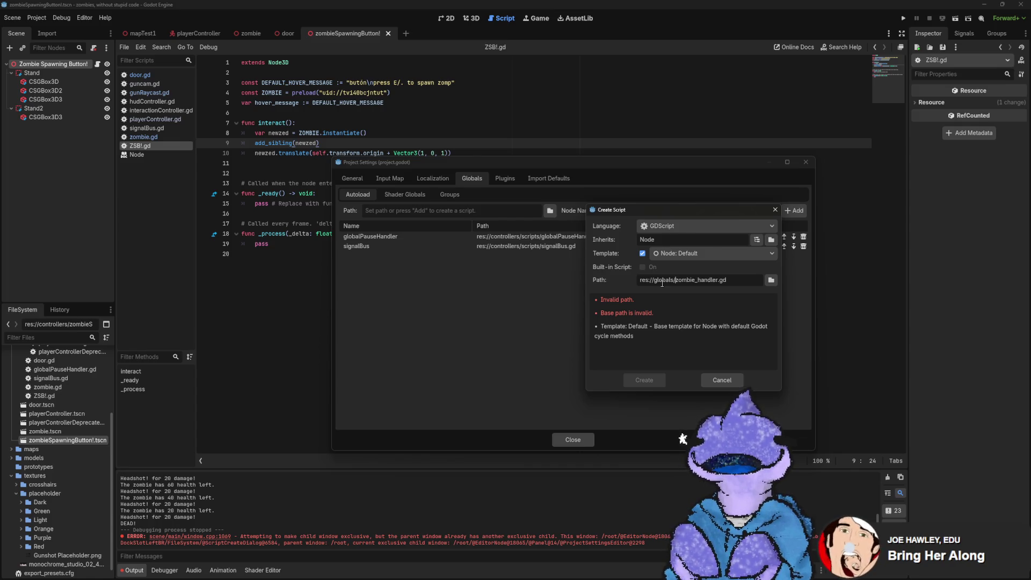
click(771, 279)
right_click(487, 242)
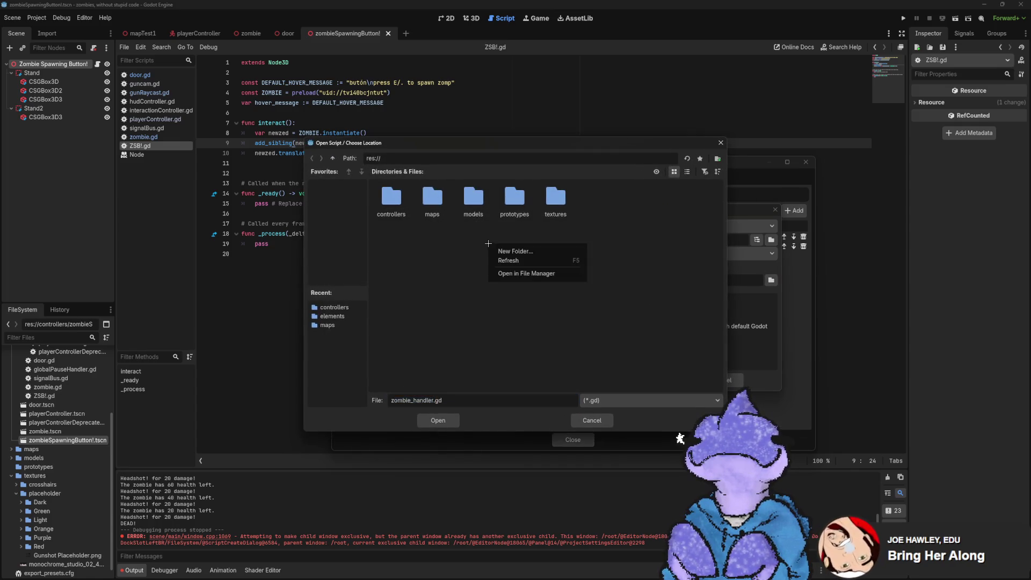
click(526, 257)
text(globals)
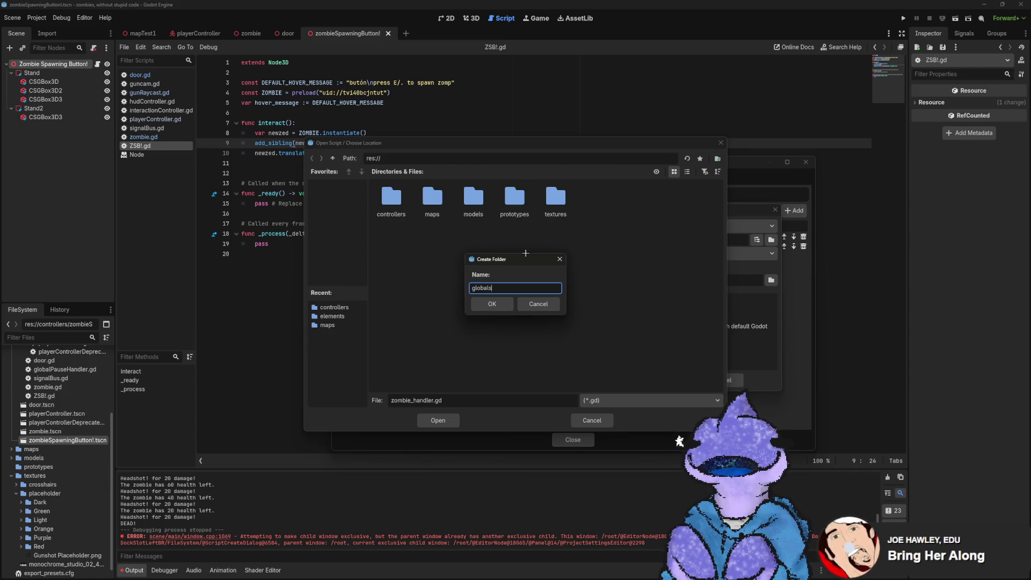
key(Return)
click(438, 421)
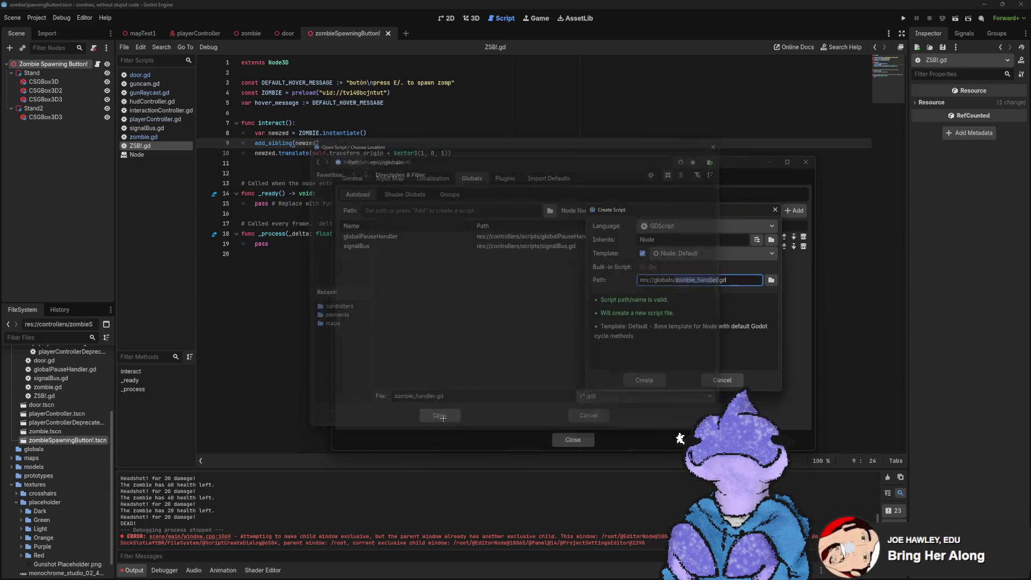
click(660, 380)
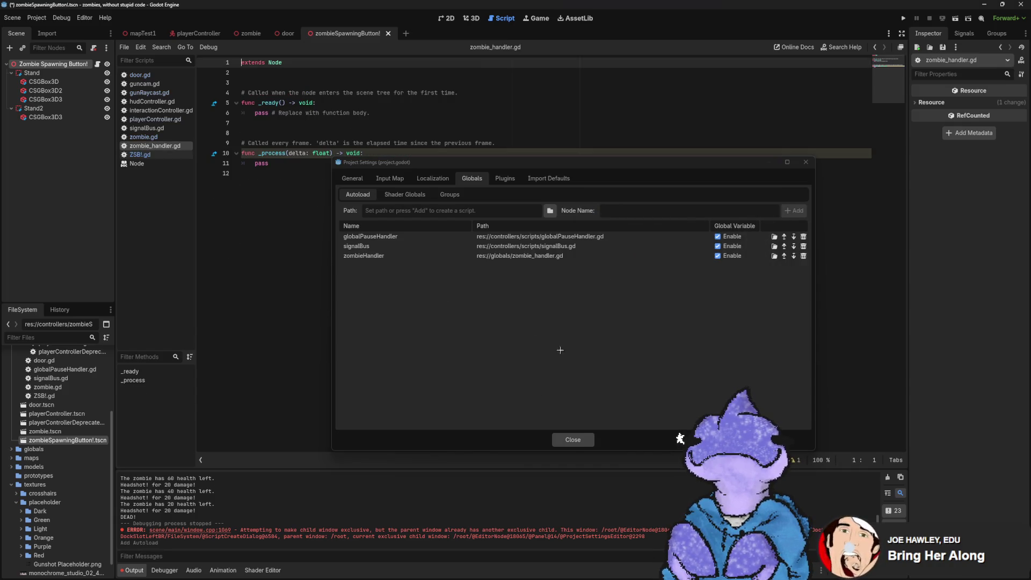
Step: Move globalPauseHandler.gd and signalBus.gd into the globals folder, then run the project with F5
click(582, 437)
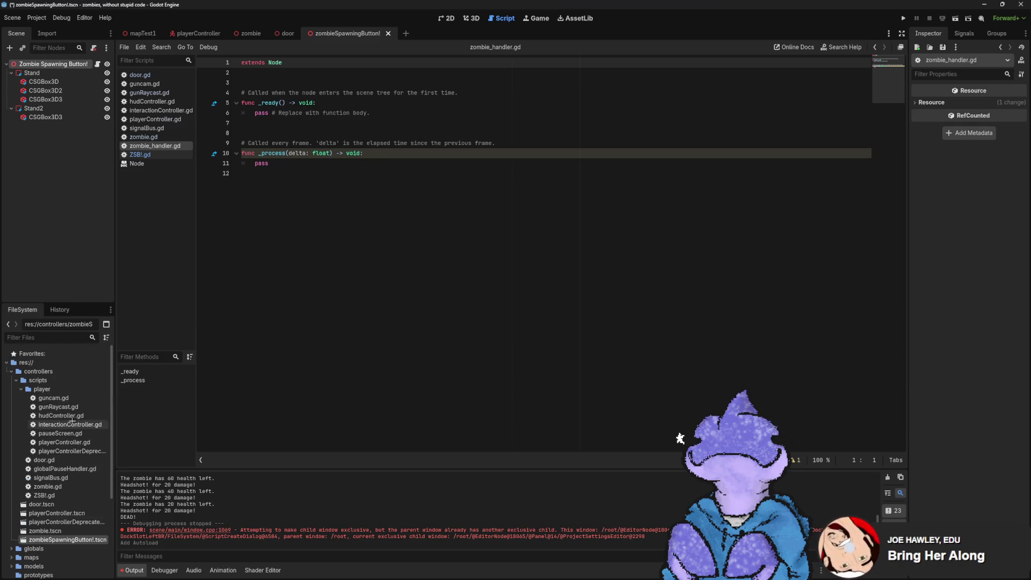
click(81, 478)
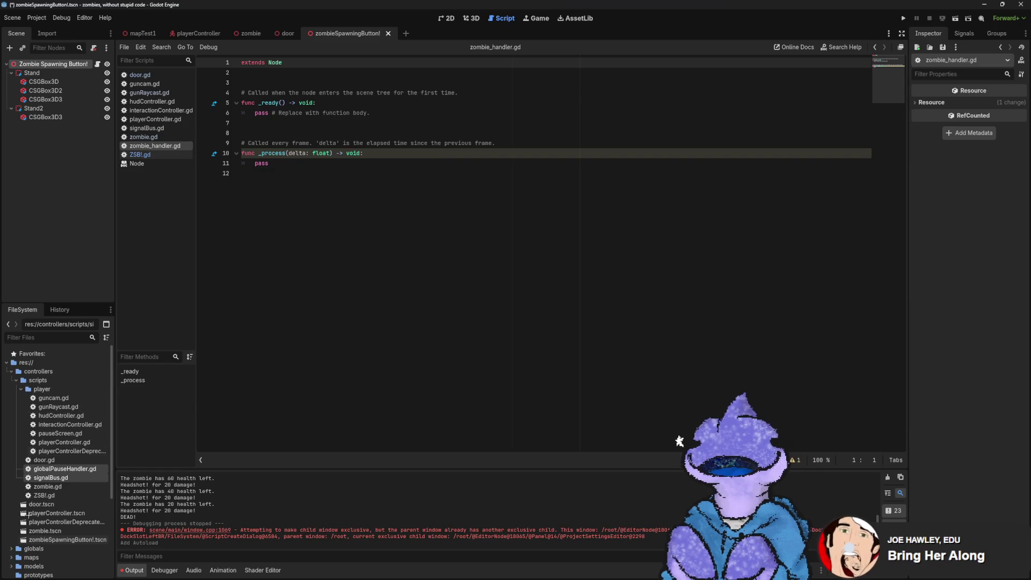
click(12, 549)
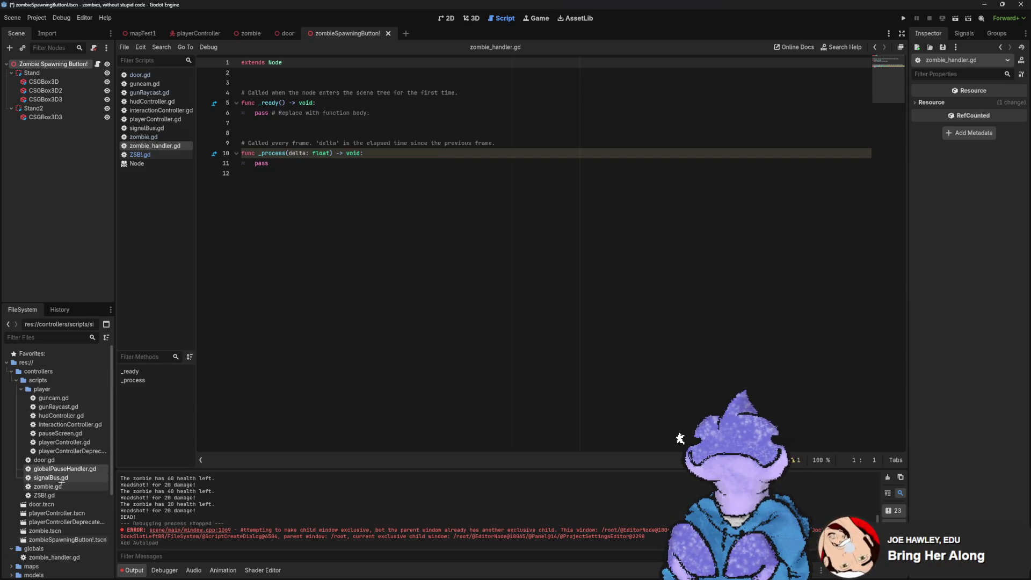
drag(64, 478, 67, 545)
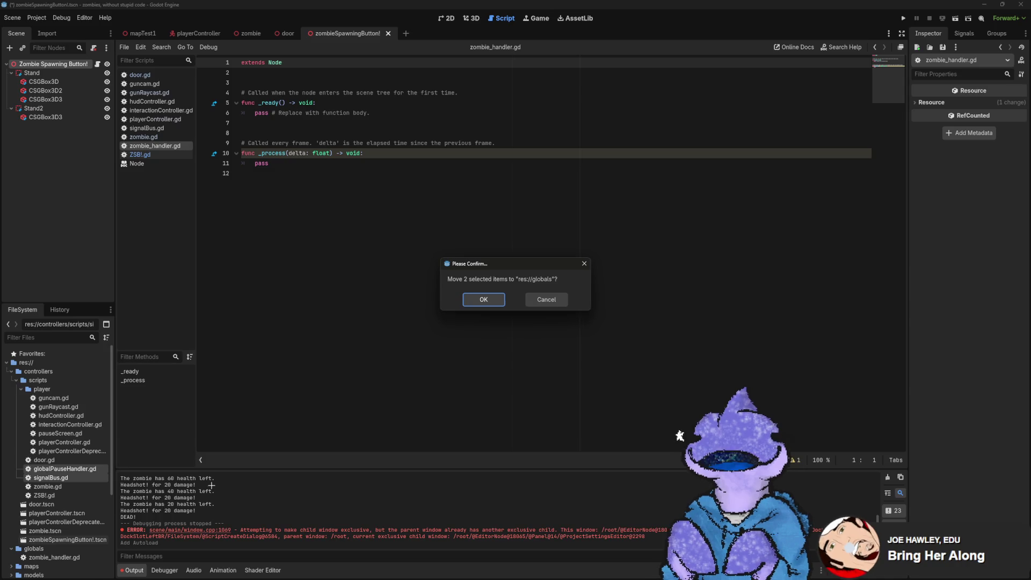
click(486, 297)
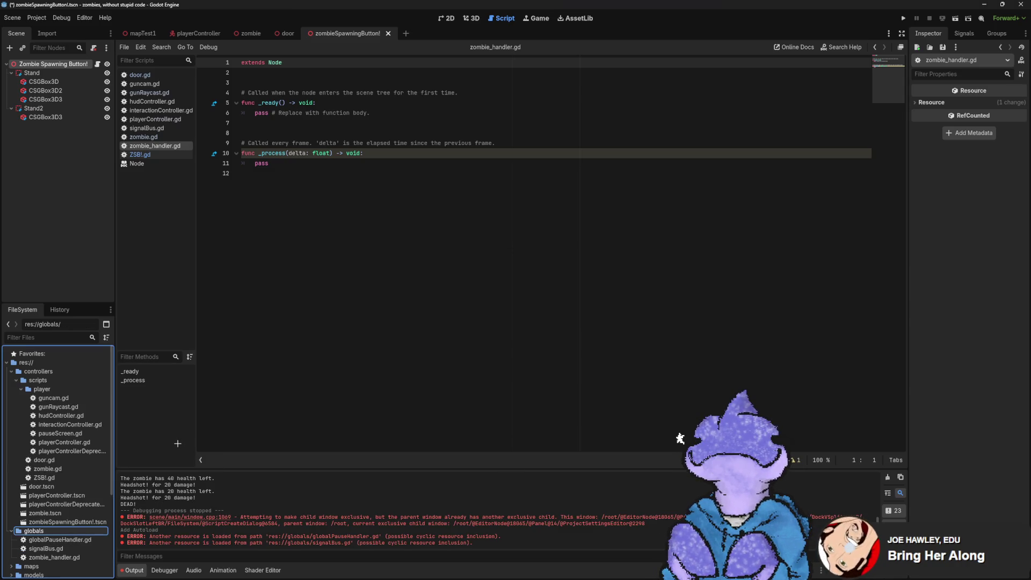
click(168, 530)
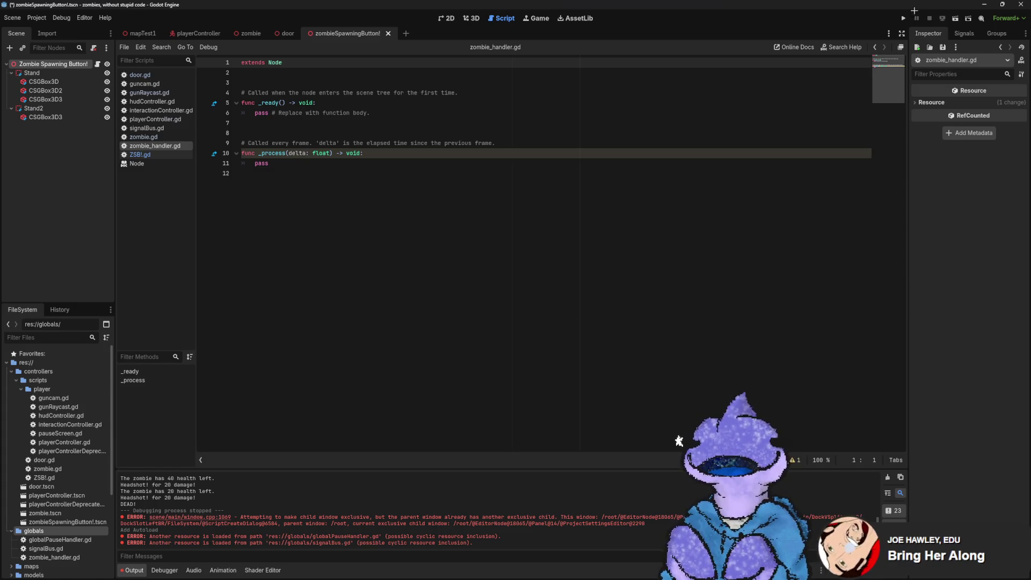
key(F5)
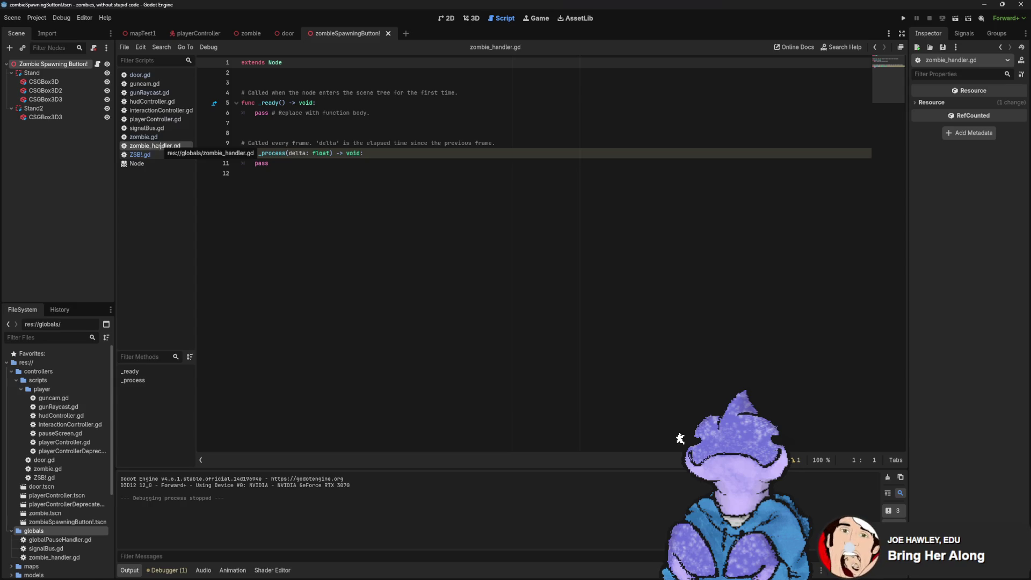
click(348, 73)
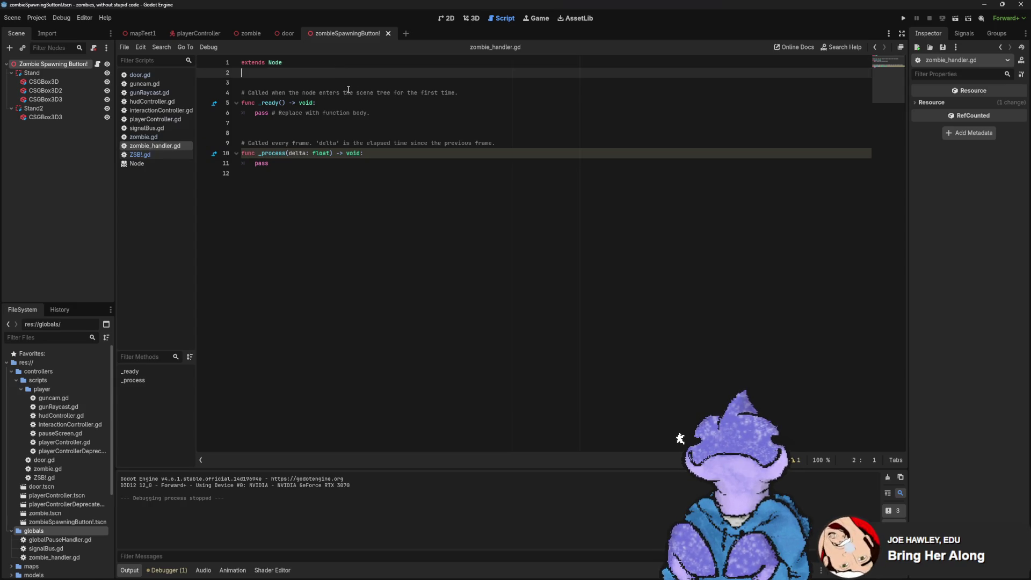
key(Return)
text(var)
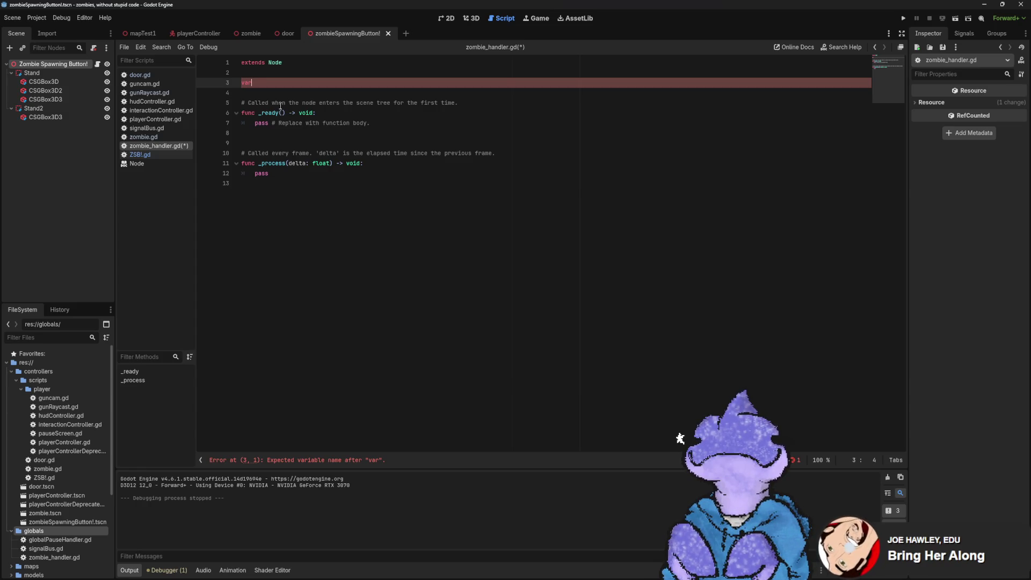
key(BackSpace)
key(BackSpace)
key(BackSpace)
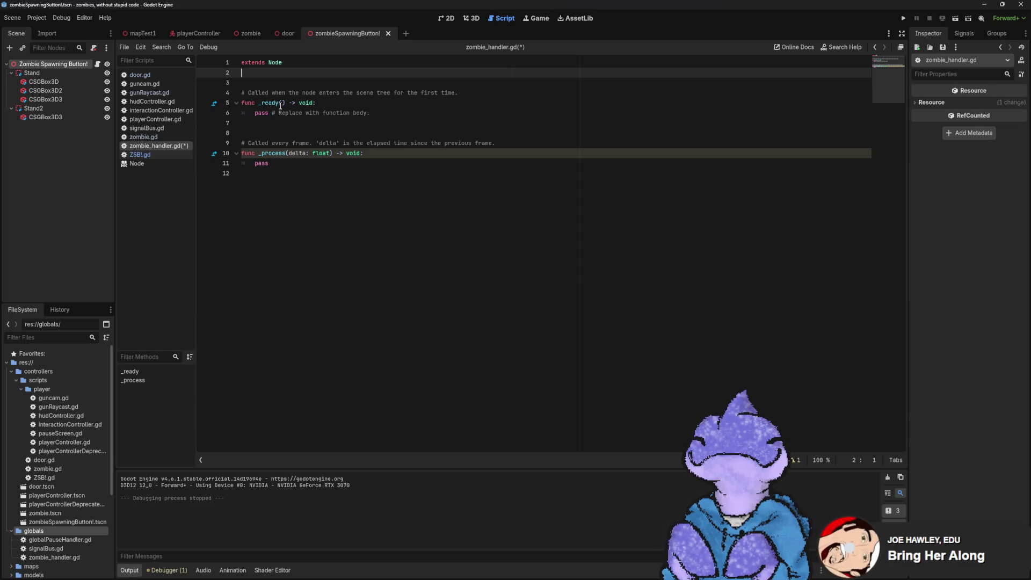
key(alt+Tab)
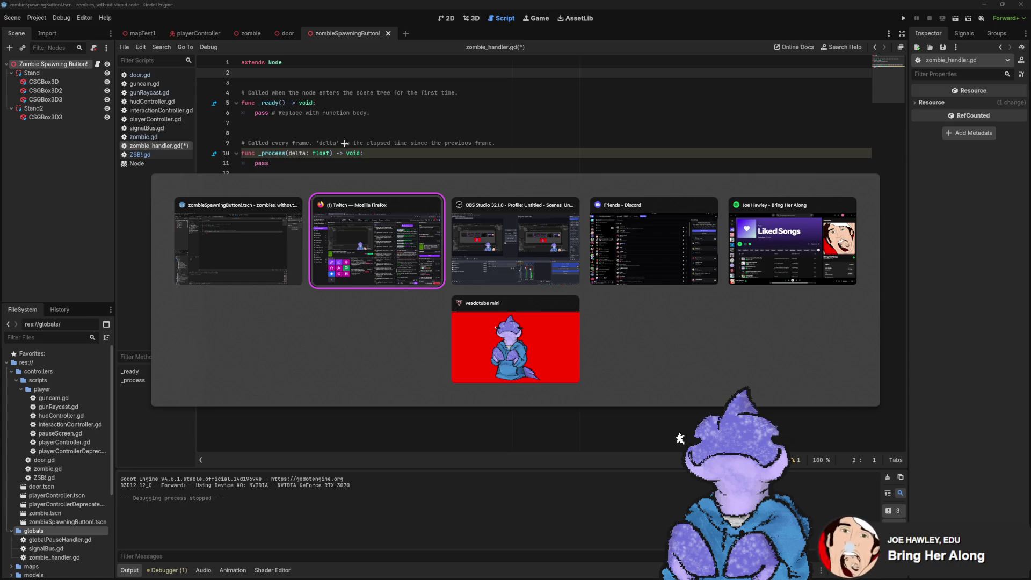
key(Tab)
key(Tab)
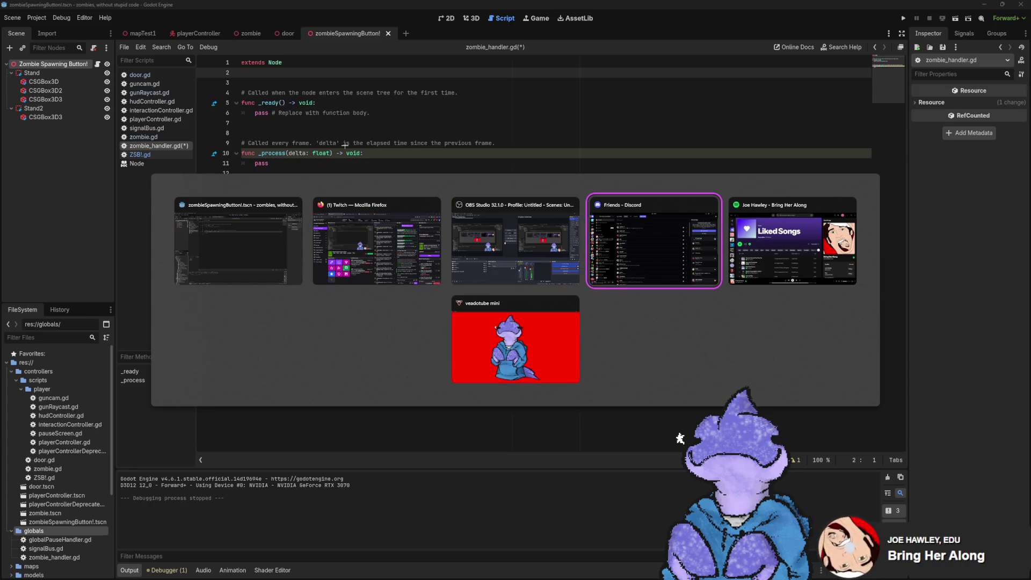
key(shift+Tab)
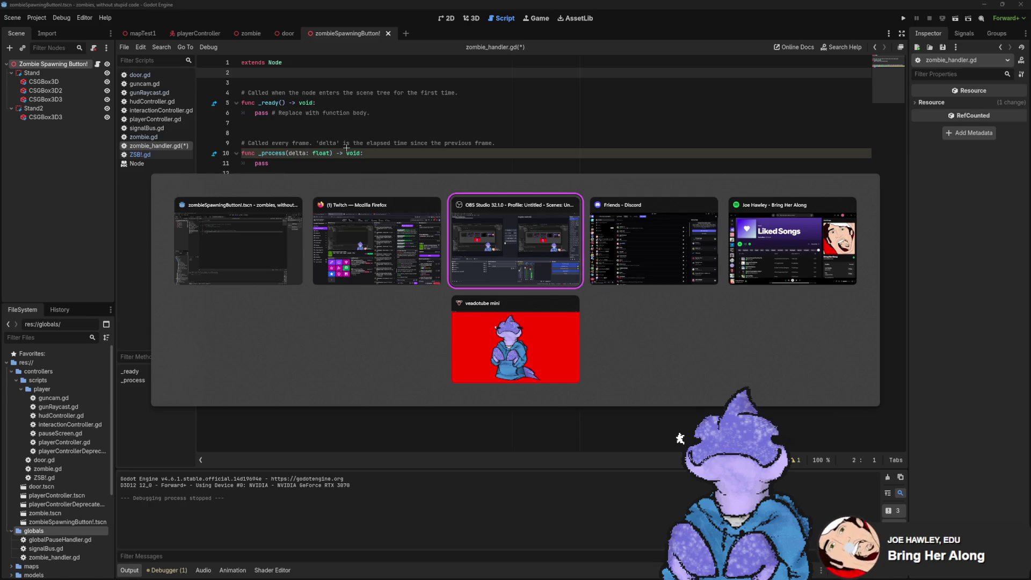
key(shift+Tab)
key(Escape)
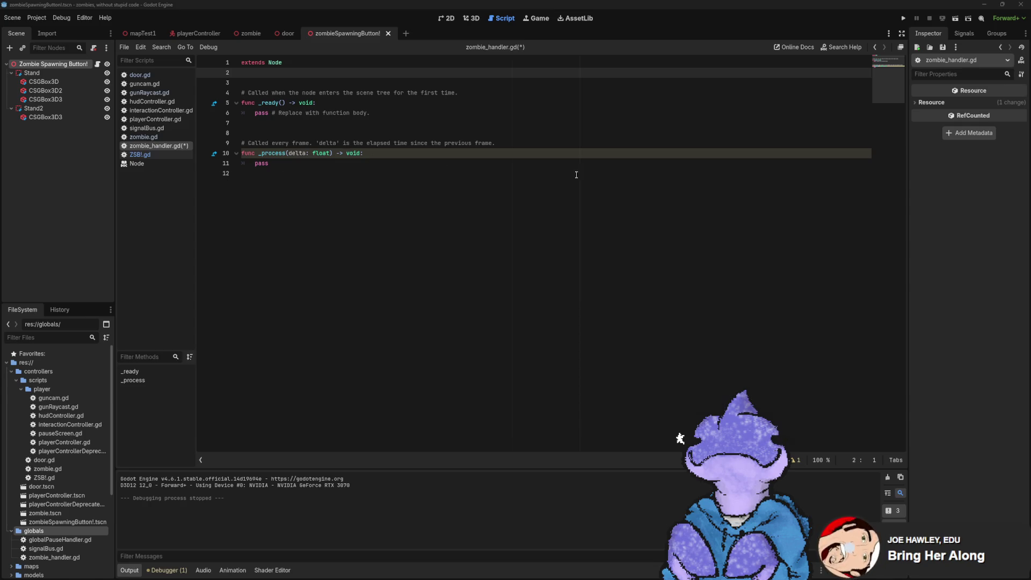
key(alt+Tab)
key(Tab)
key(Tab)
key(shift+Tab)
key(Escape)
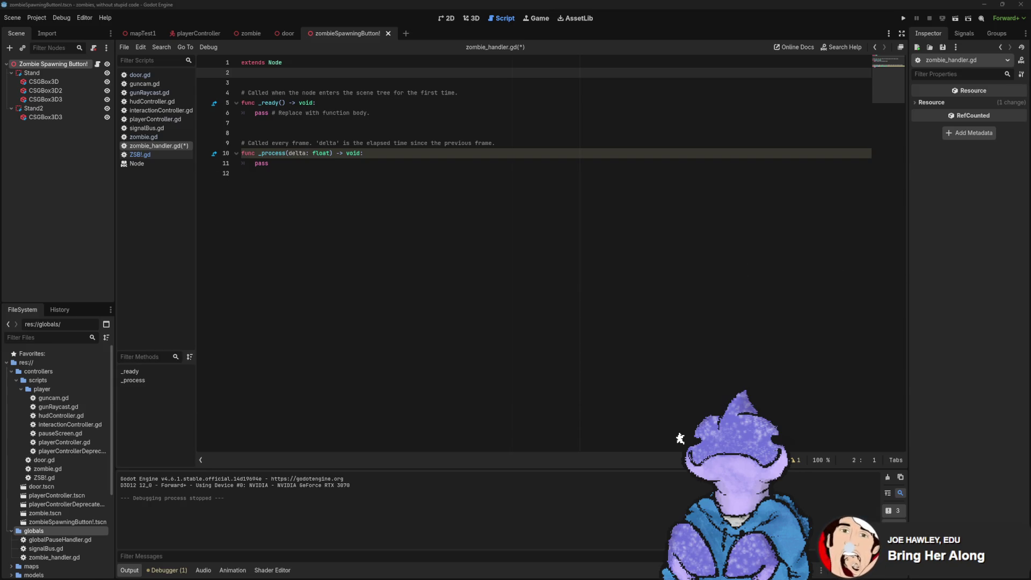
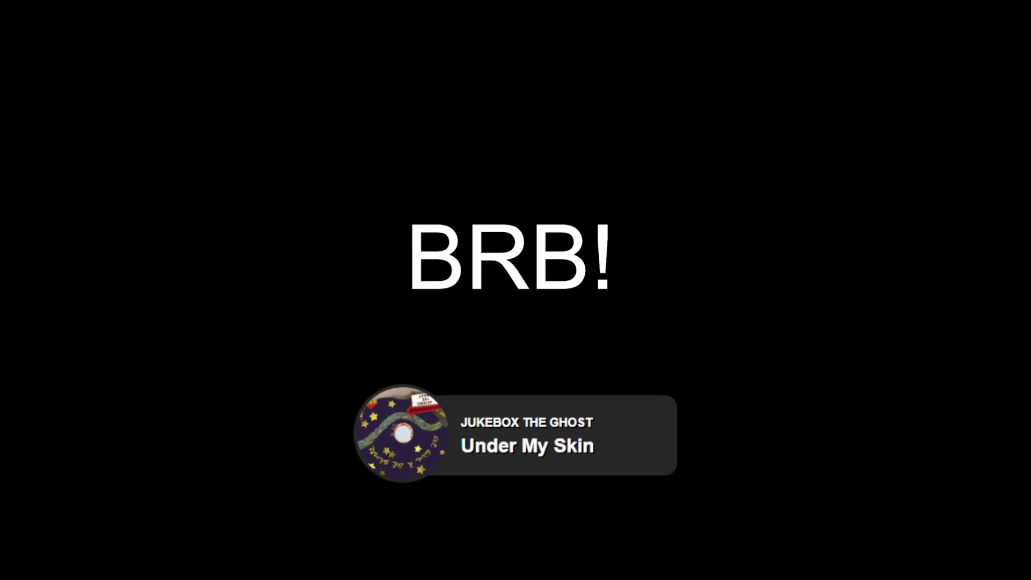
Step: Switch back to the Godot editor showing the zombie_handler.gd script
key(alt+Tab)
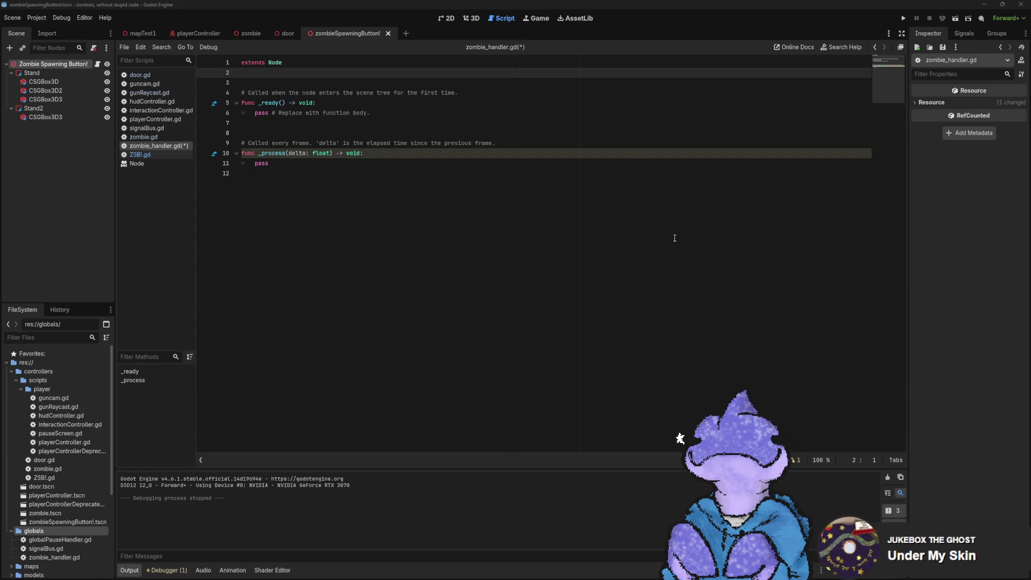
click(762, 154)
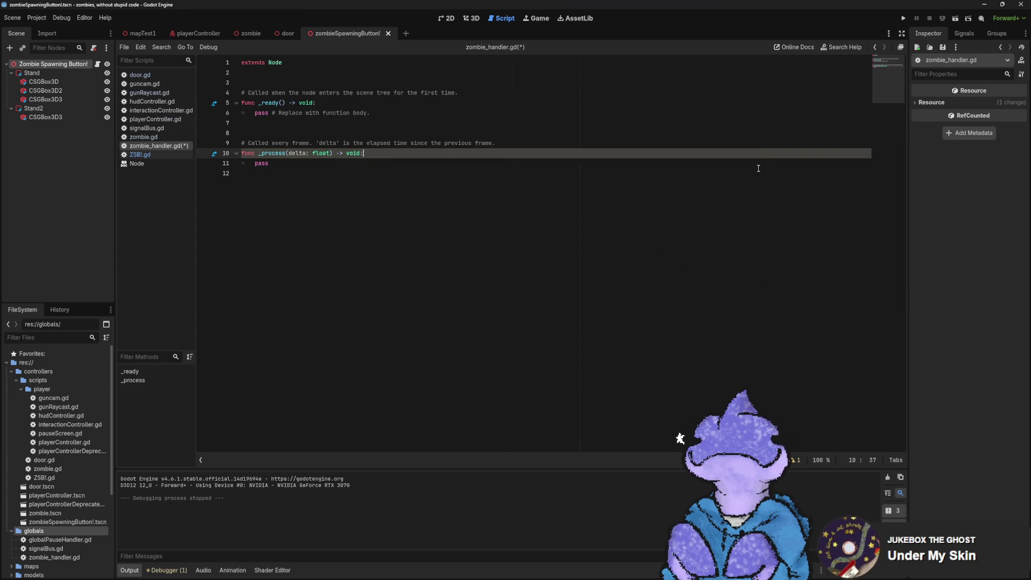
key(Up)
key(Up)
key(Up)
click(748, 159)
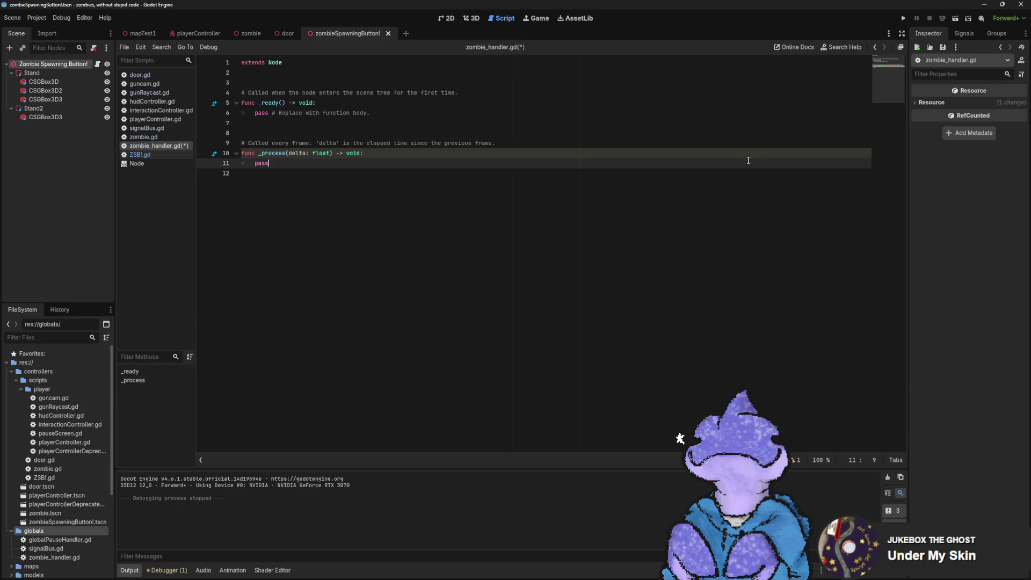
click(749, 152)
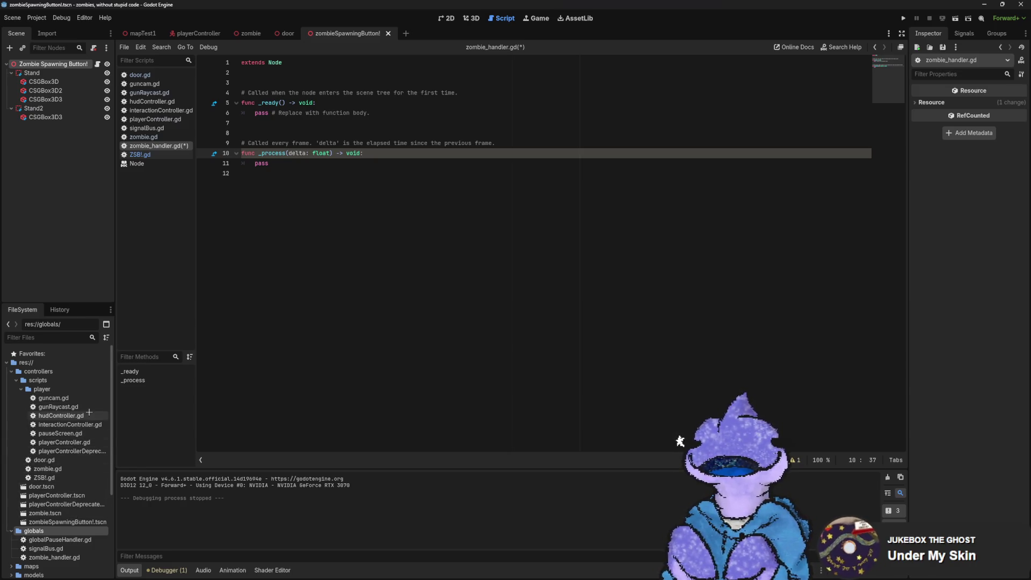
scroll(86, 483, down, 2)
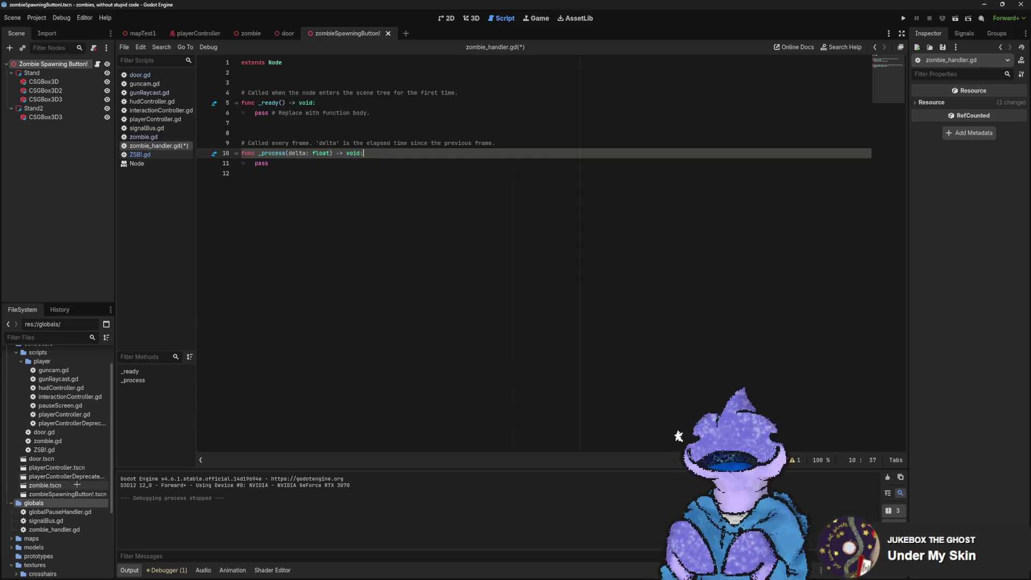
Step: Rename zombie_handler.gd to zombieHandler.gd in the FileSystem dock
right_click(78, 530)
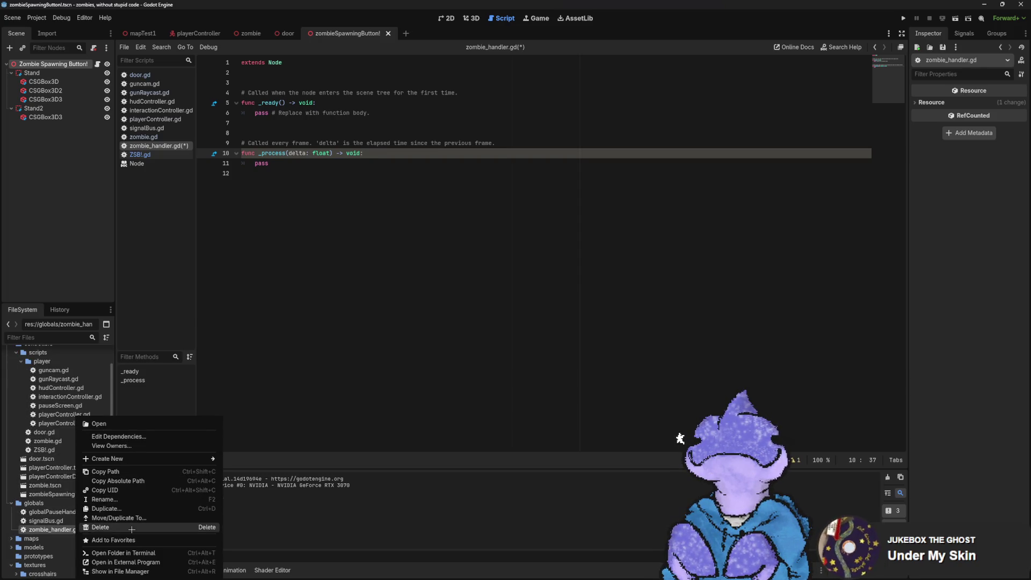
click(198, 500)
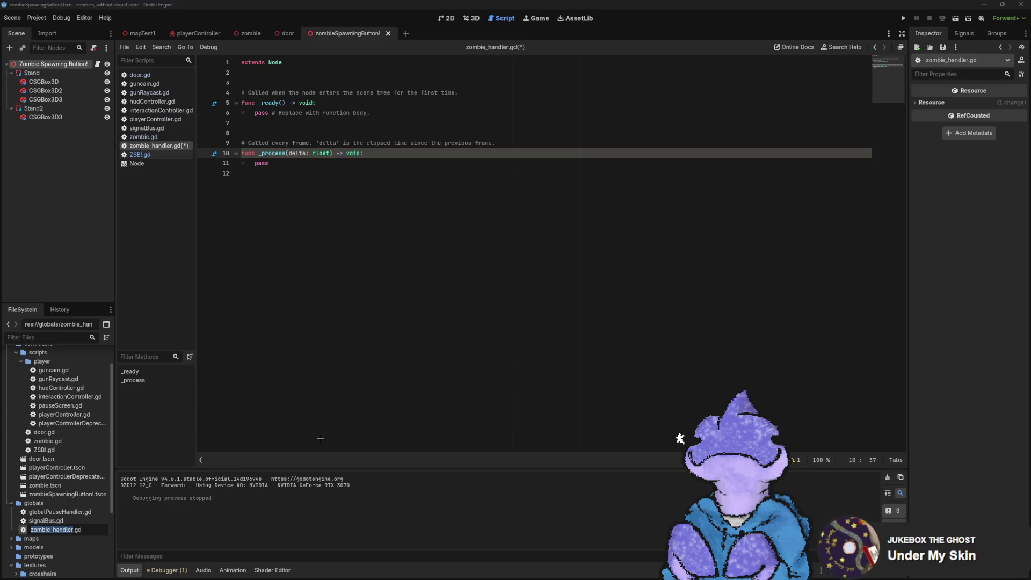
click(50, 531)
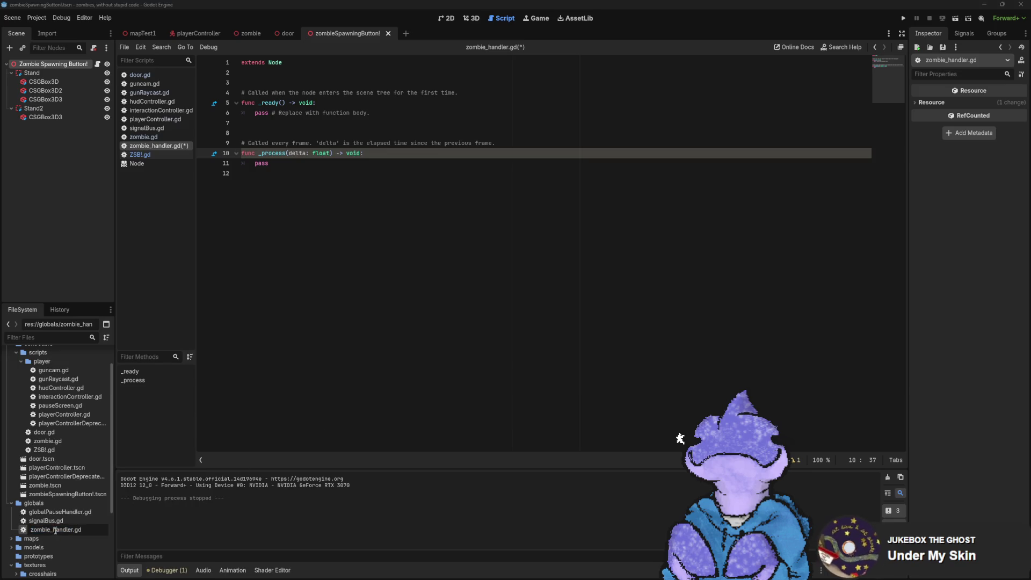
key(BackSpace)
key(Delete)
text(H)
key(Return)
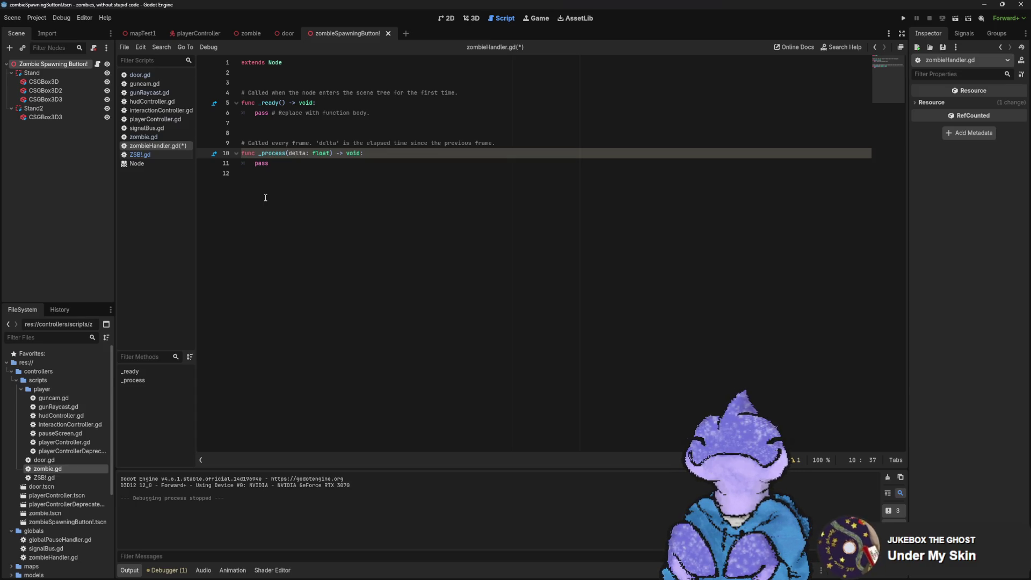
Step: Select the renamed zombieHandler.gd in the globals folder and bring up its file actions
key(alt+Tab)
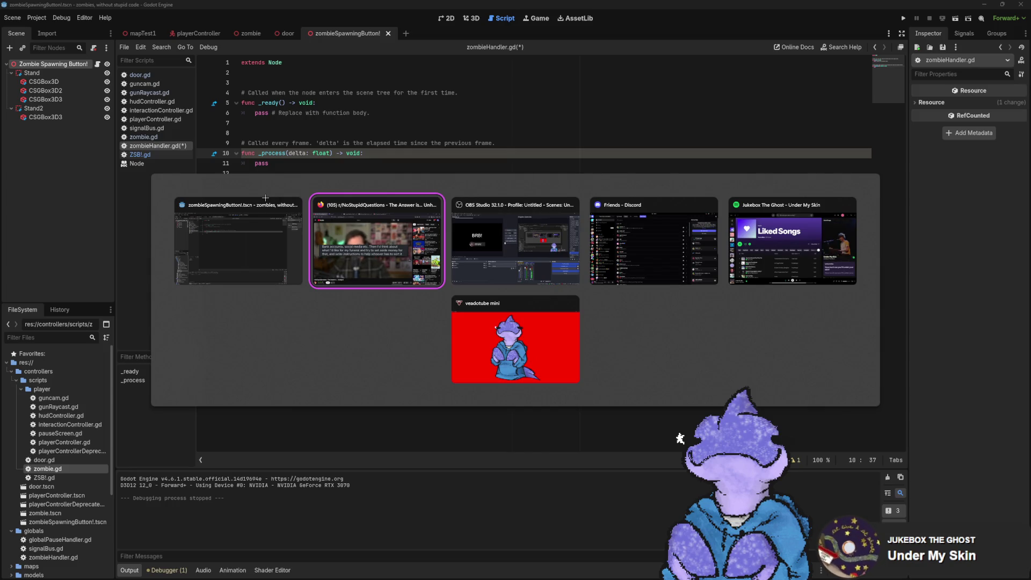
key(Escape)
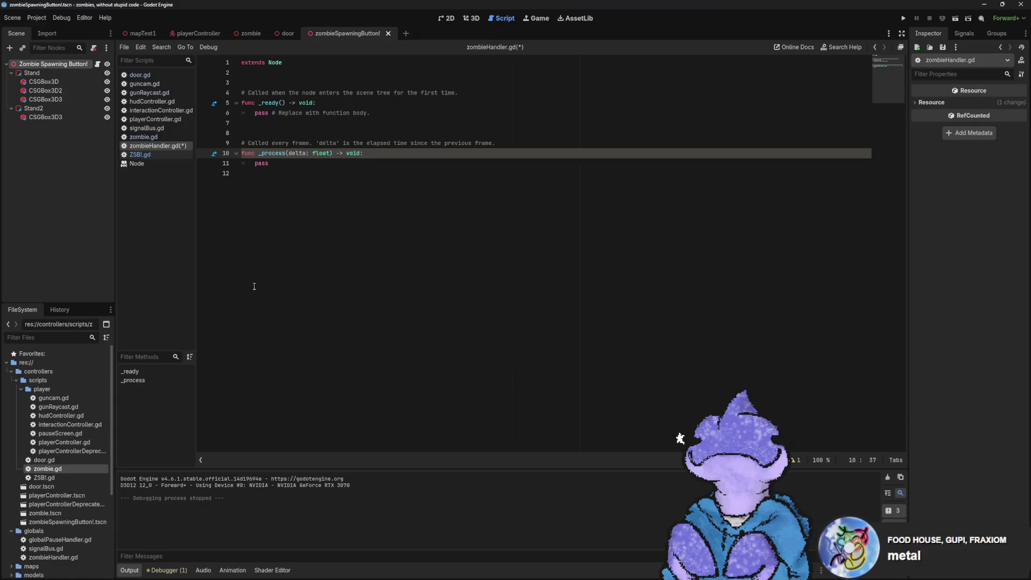
right_click(53, 469)
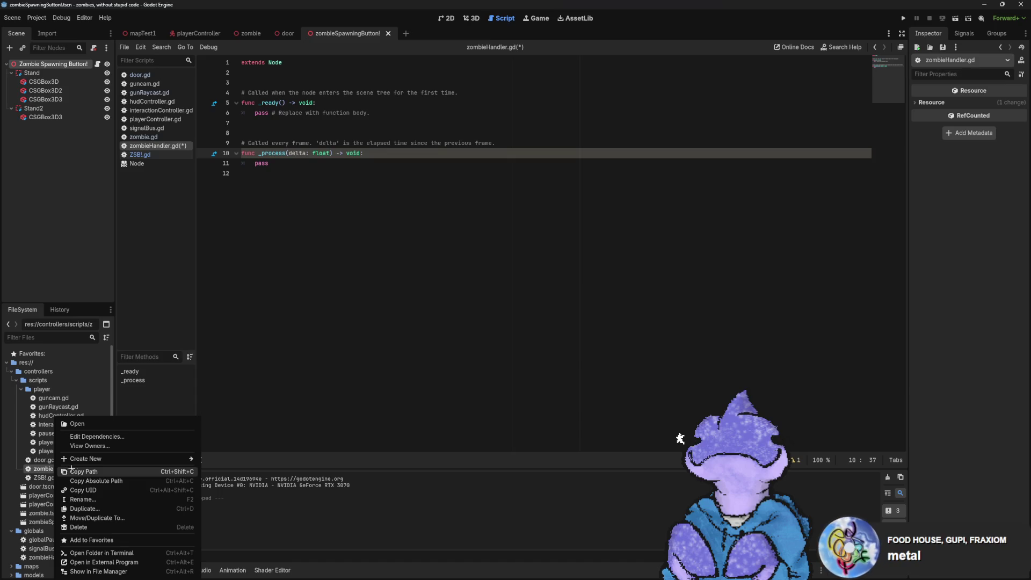
click(33, 548)
click(46, 558)
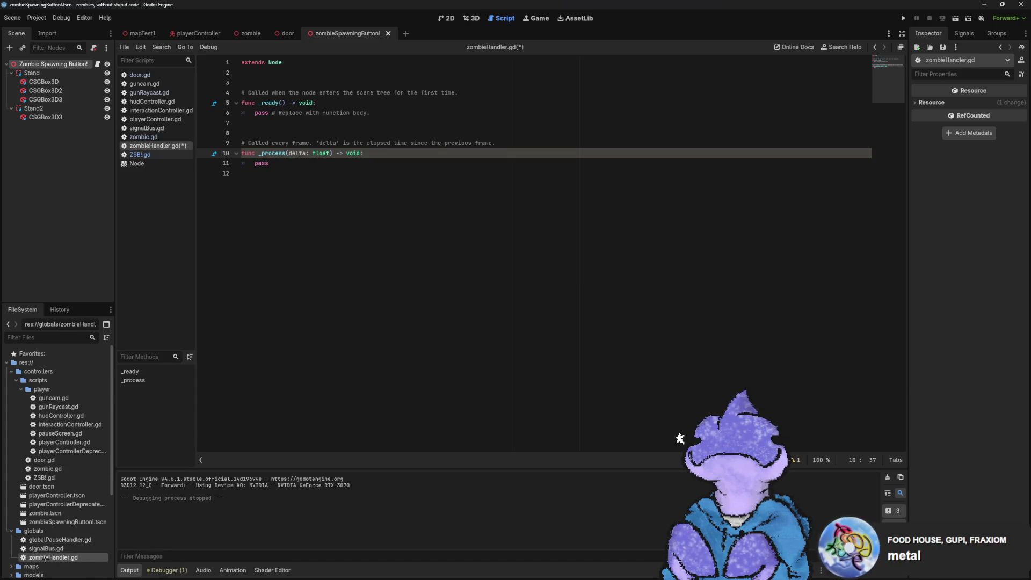
right_click(46, 558)
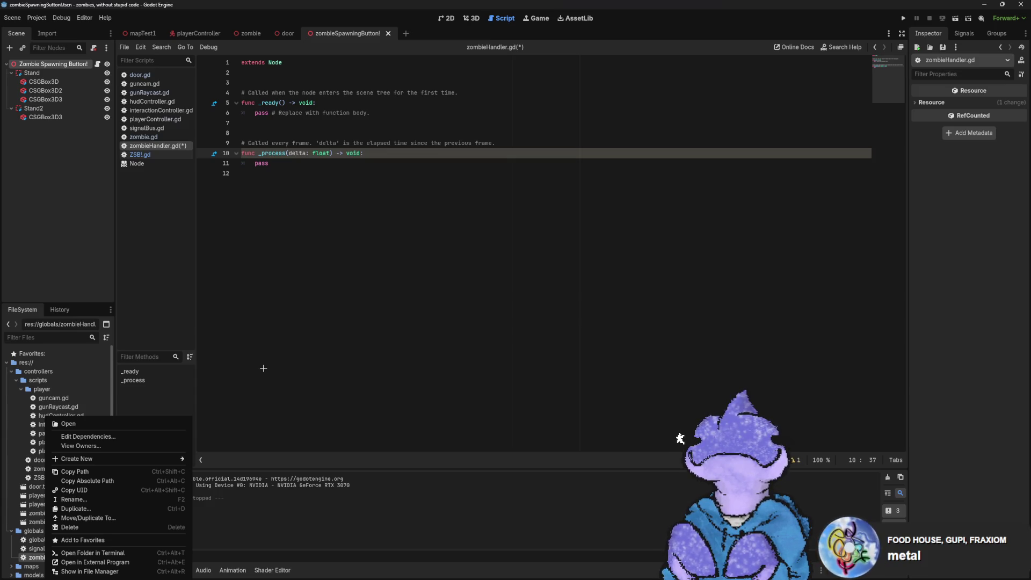
click(284, 153)
click(286, 153)
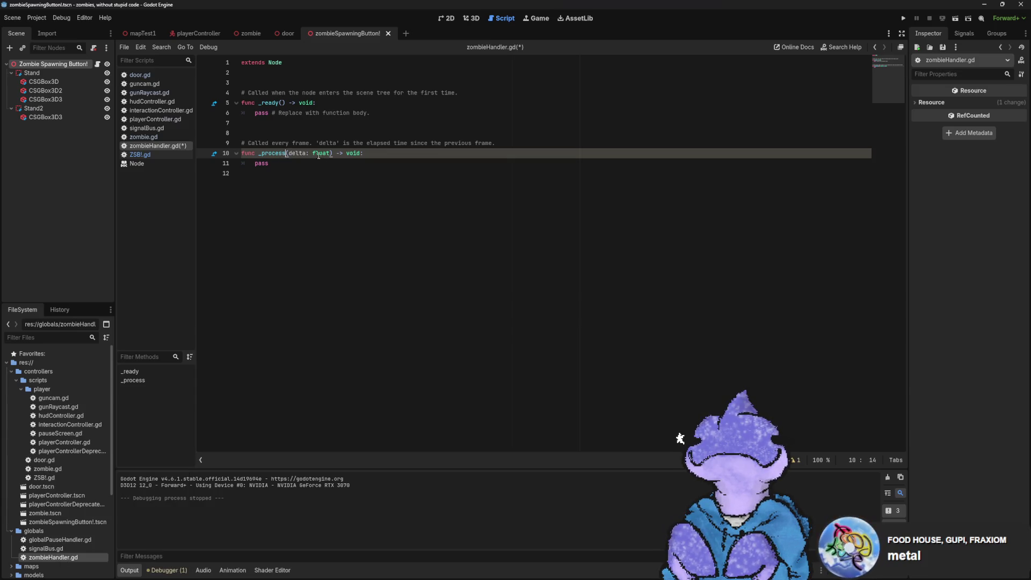
right_click(212, 154)
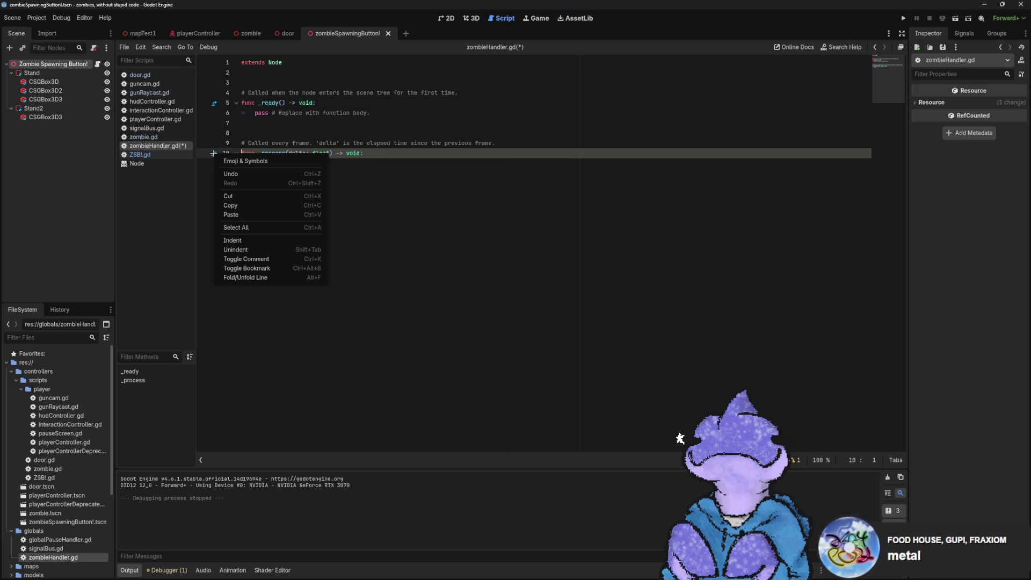
click(281, 162)
key(Escape)
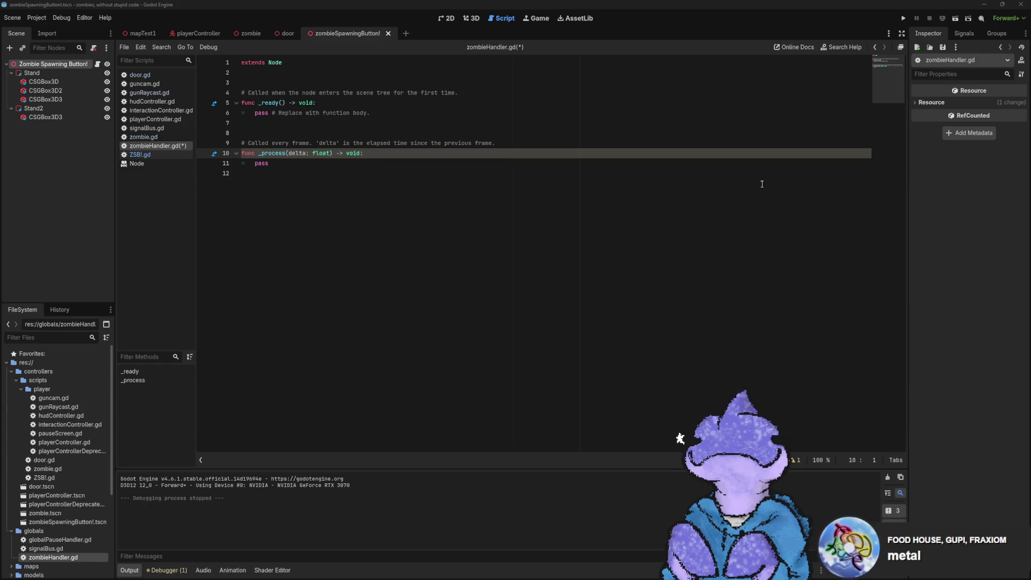
click(364, 151)
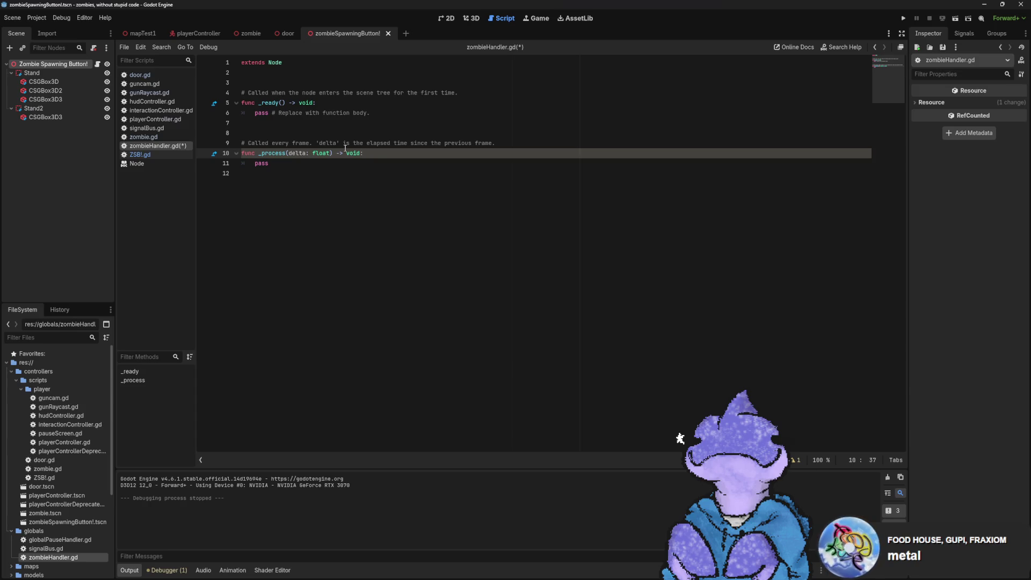
double_click(355, 153)
text(int)
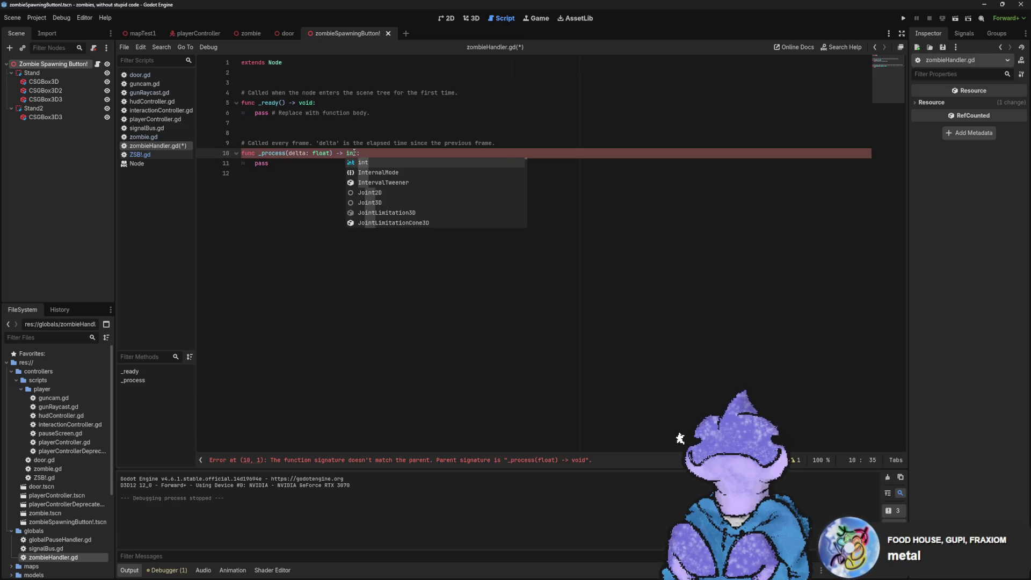
key(BackSpace)
key(BackSpace)
key(BackSpace)
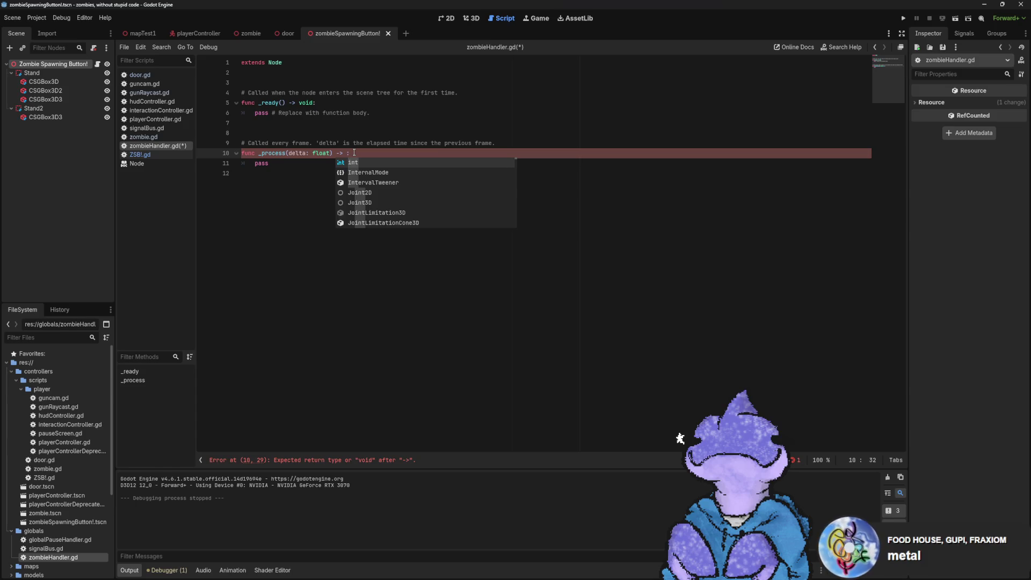
text(void)
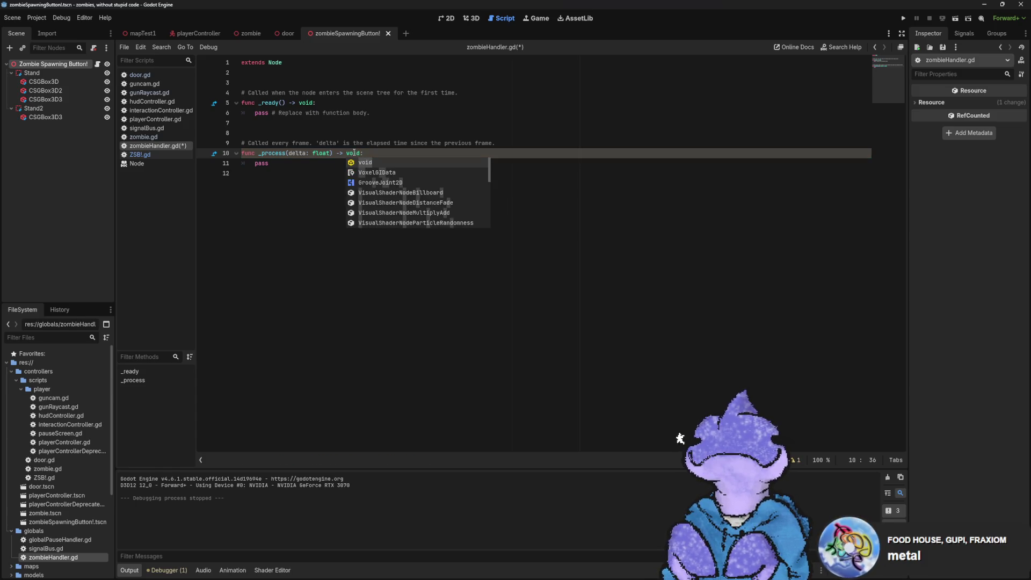
click(393, 152)
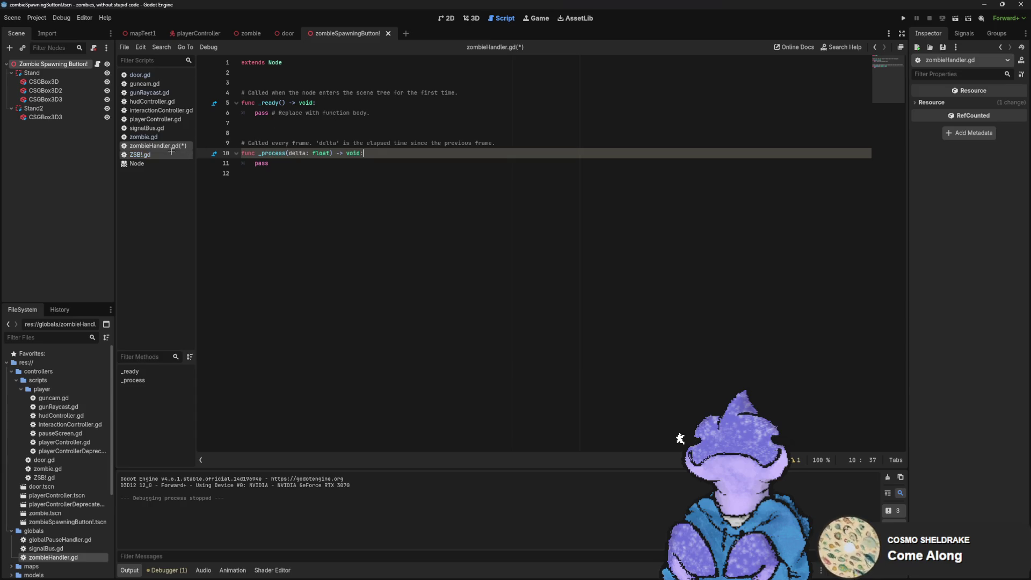
Step: Switch to the zombie scene and start adding a child node under the Zombie root
click(283, 34)
click(250, 33)
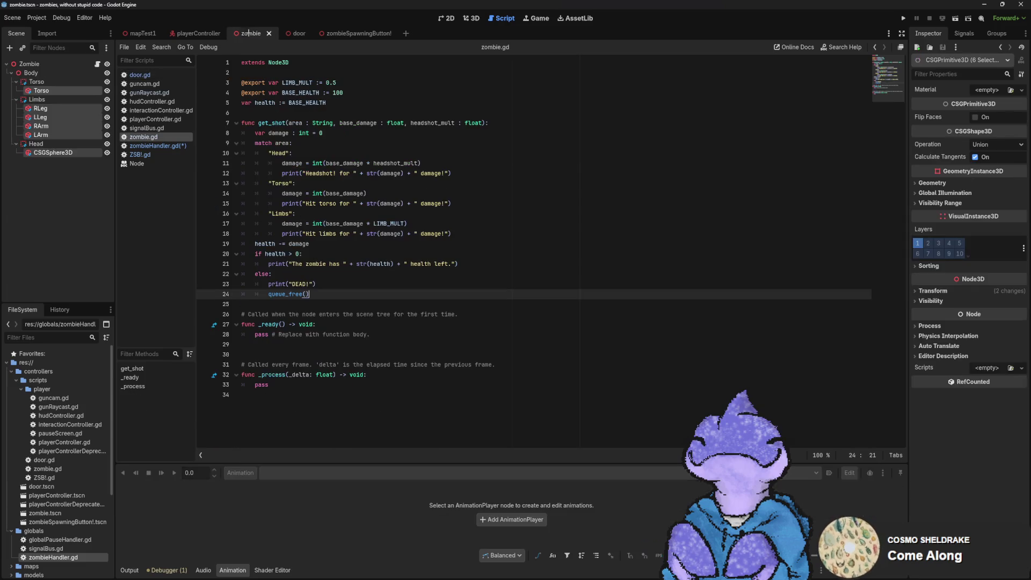
click(55, 188)
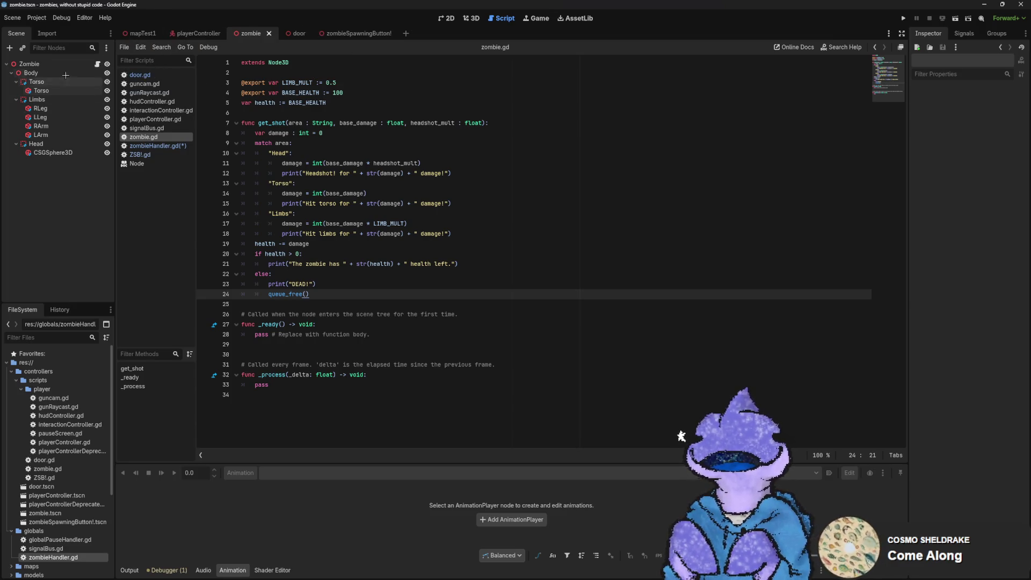
right_click(49, 64)
click(86, 82)
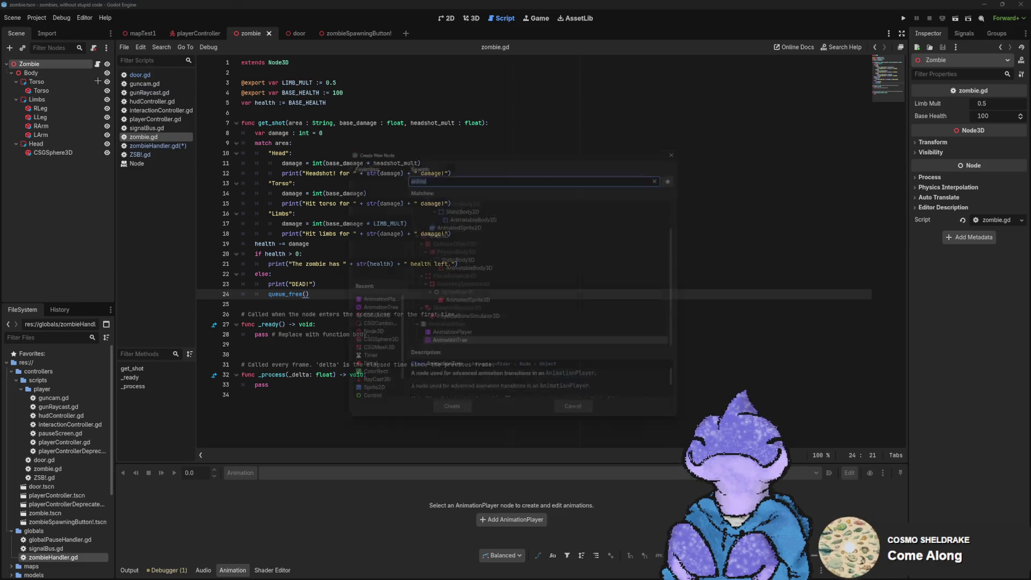
scroll(506, 243, up, 2)
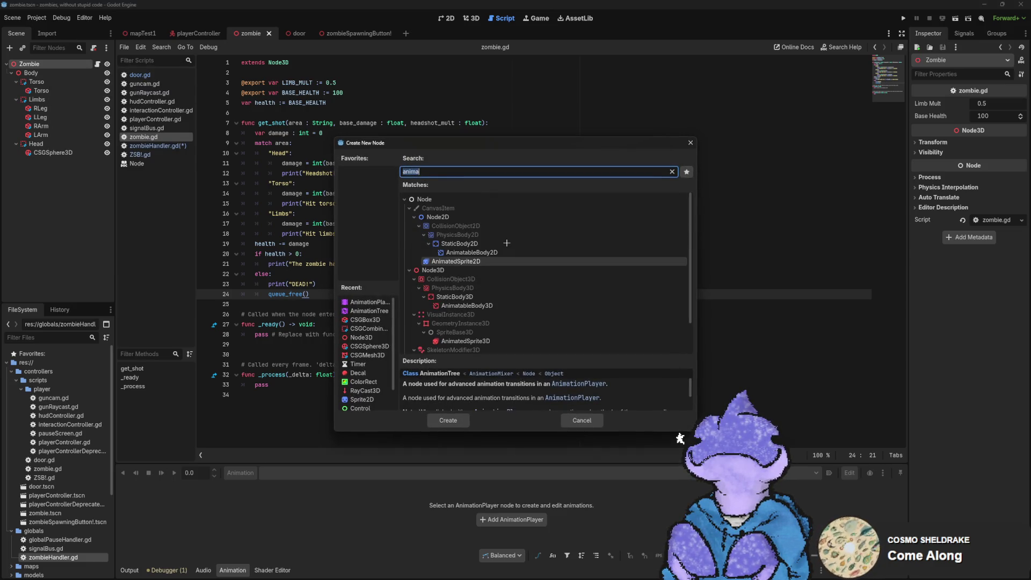
scroll(506, 243, down, 2)
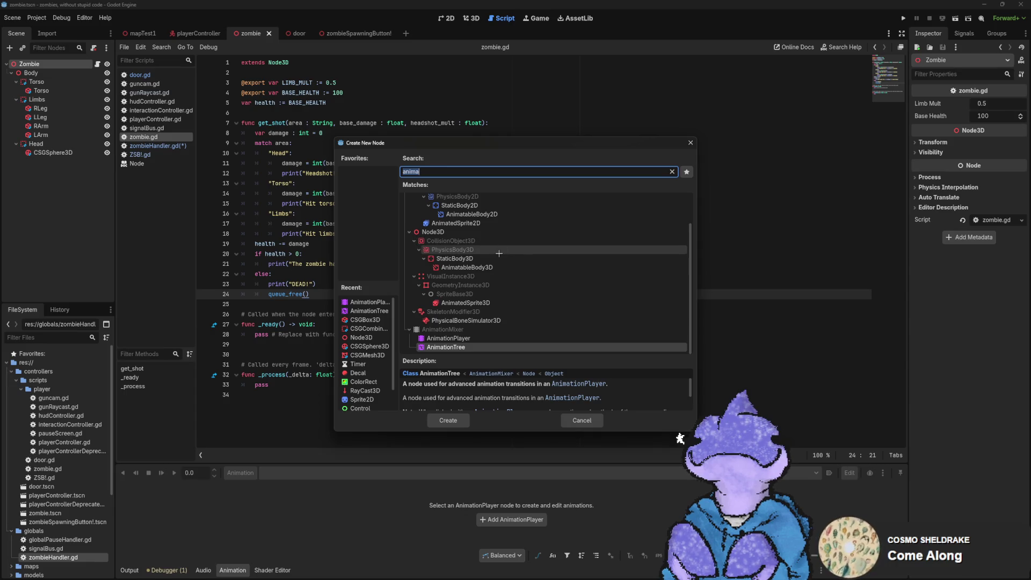
scroll(368, 338, down, 2)
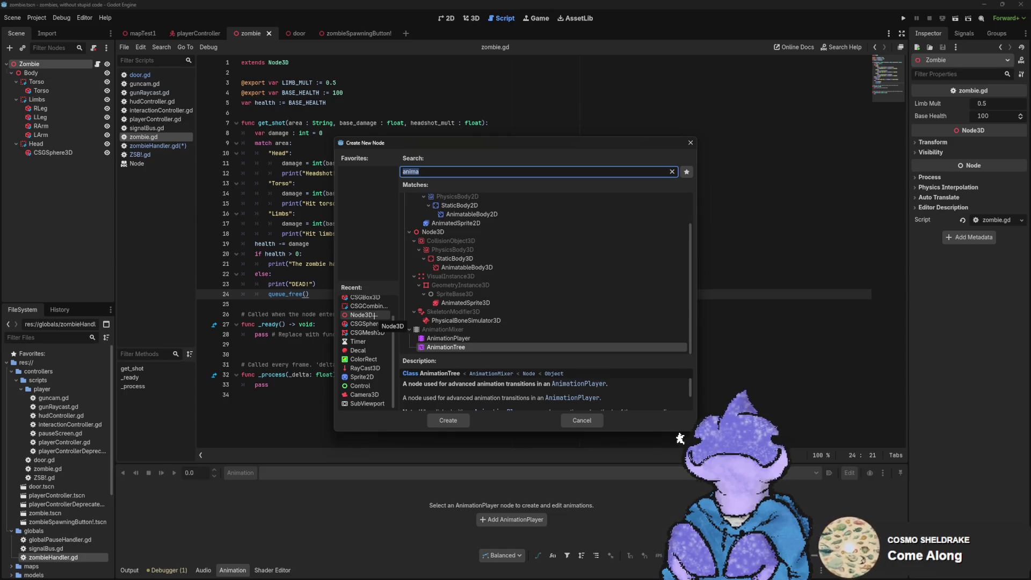
Step: Clear the search, select NavigationAgent3D, read its description and create it under Zombie
key(BackSpace)
scroll(524, 308, down, 3)
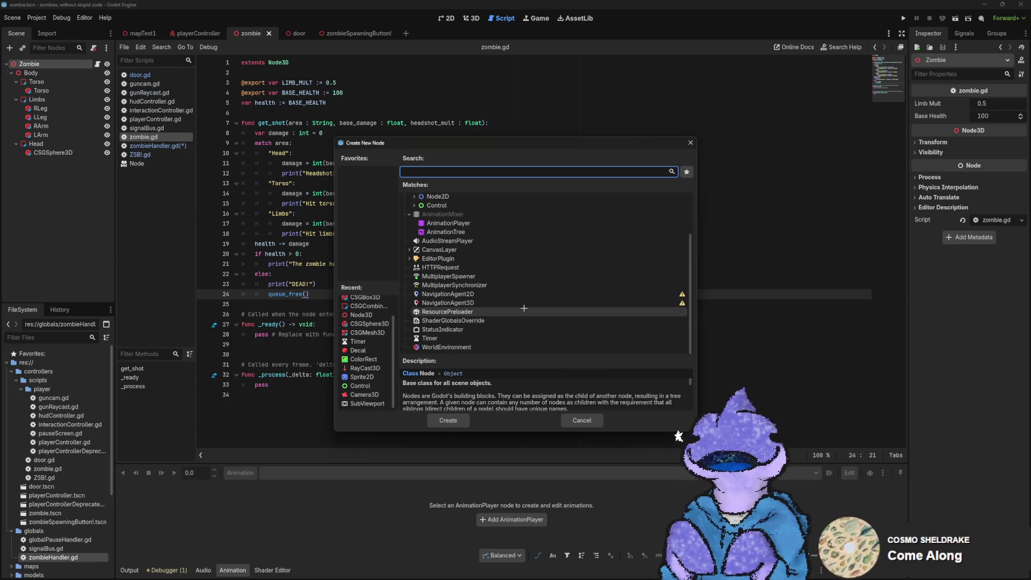
mouse_move(641, 304)
mouse_move(680, 303)
click(636, 303)
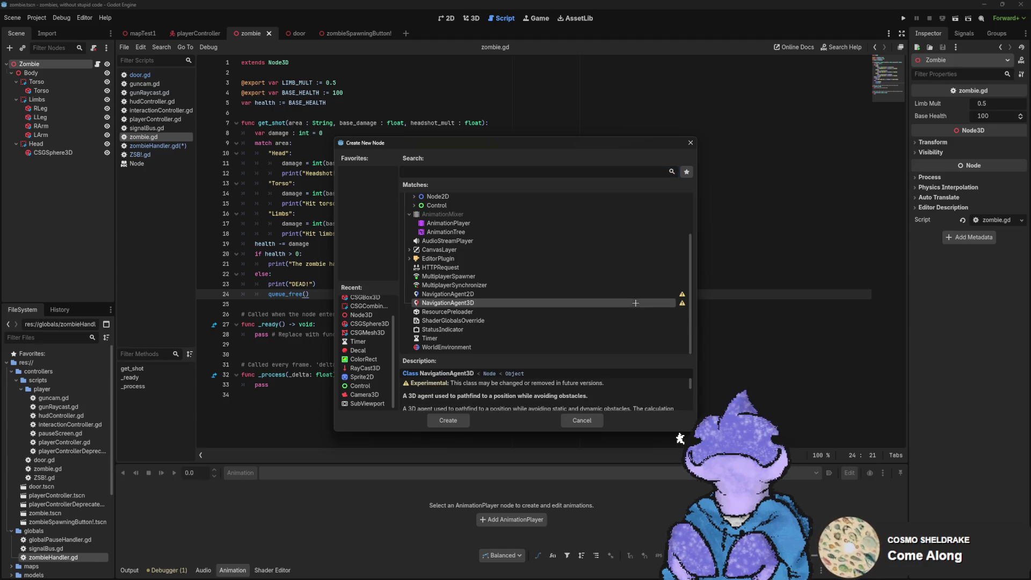
scroll(498, 392, down, 2)
scroll(498, 392, down, 2)
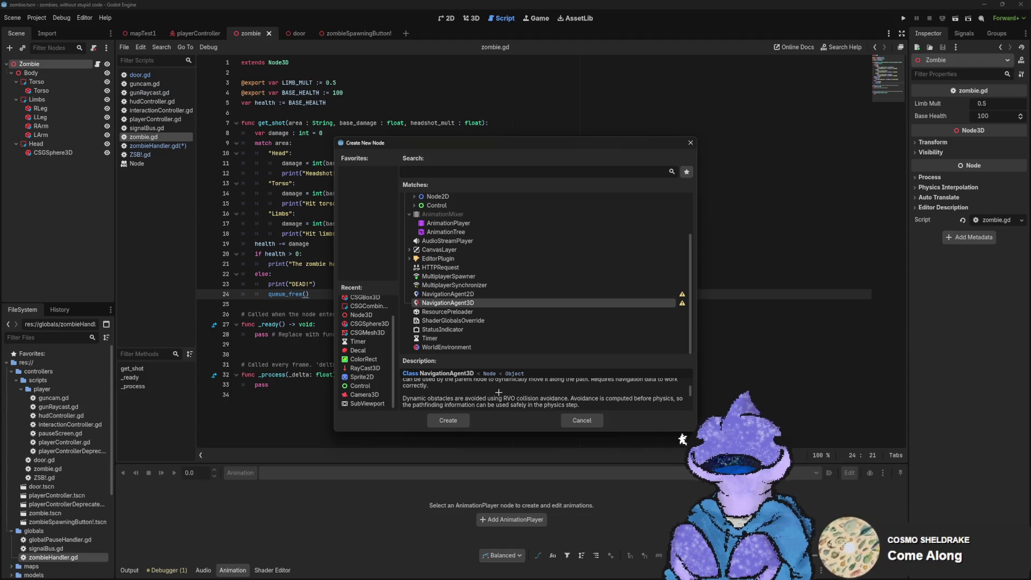
scroll(498, 393, down, 3)
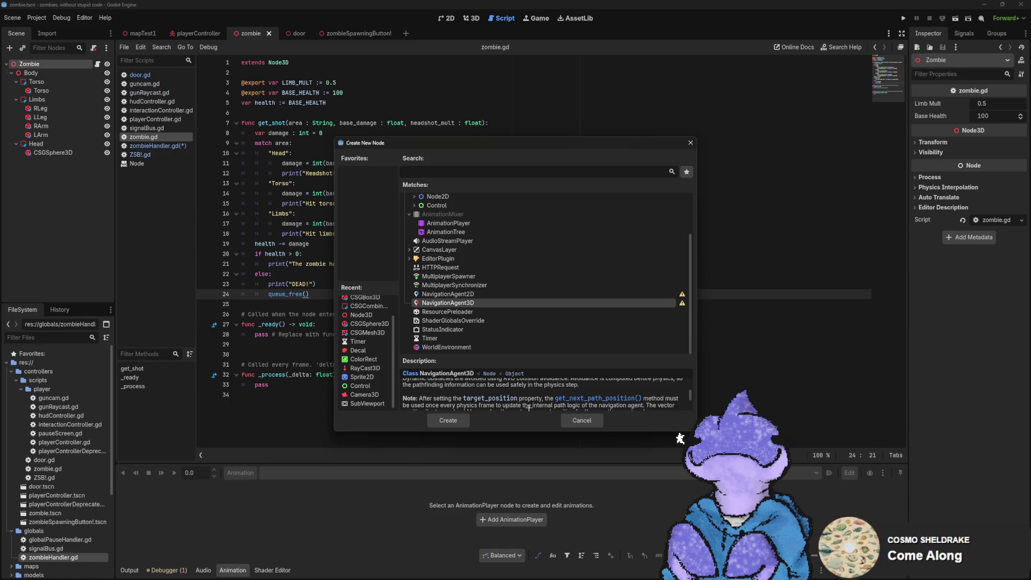
scroll(528, 407, down, 5)
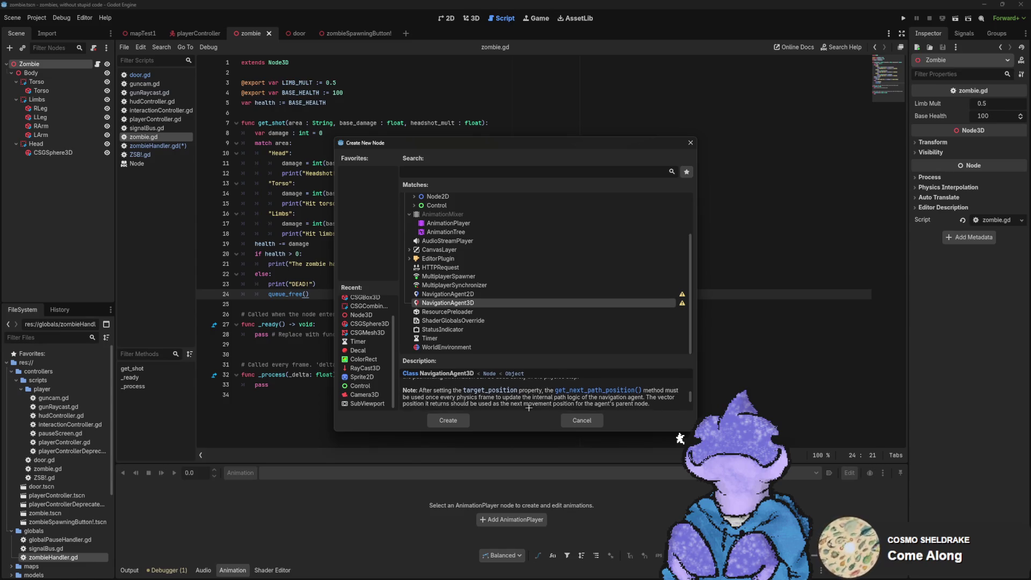
scroll(524, 407, up, 3)
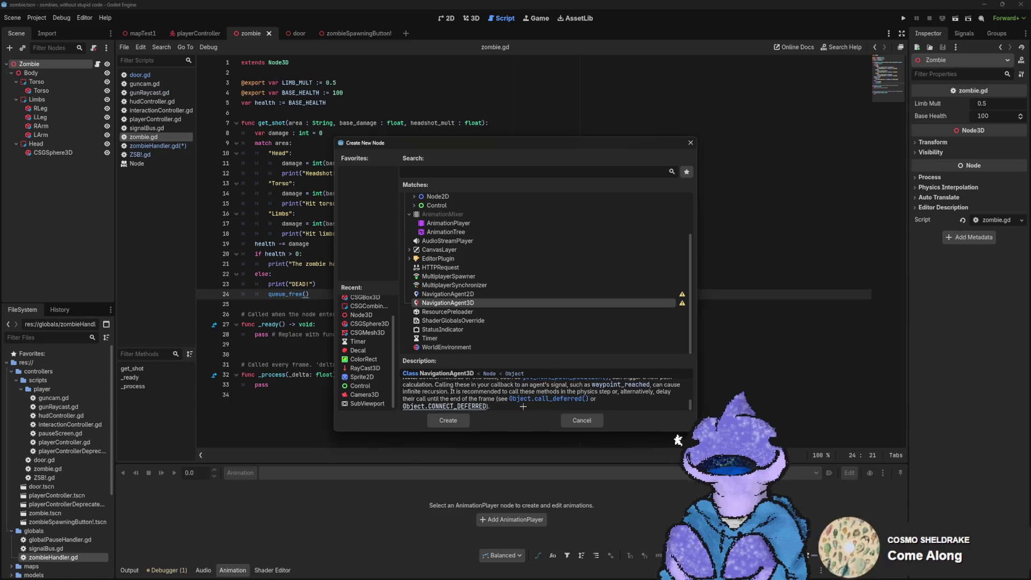
scroll(522, 406, down, 1)
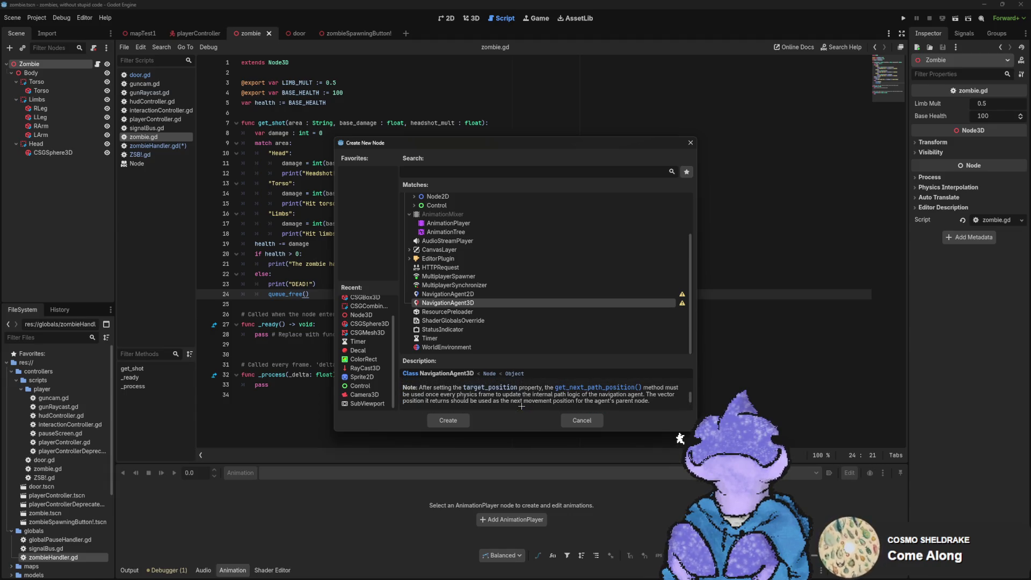
scroll(500, 402, down, 1)
scroll(500, 402, down, 3)
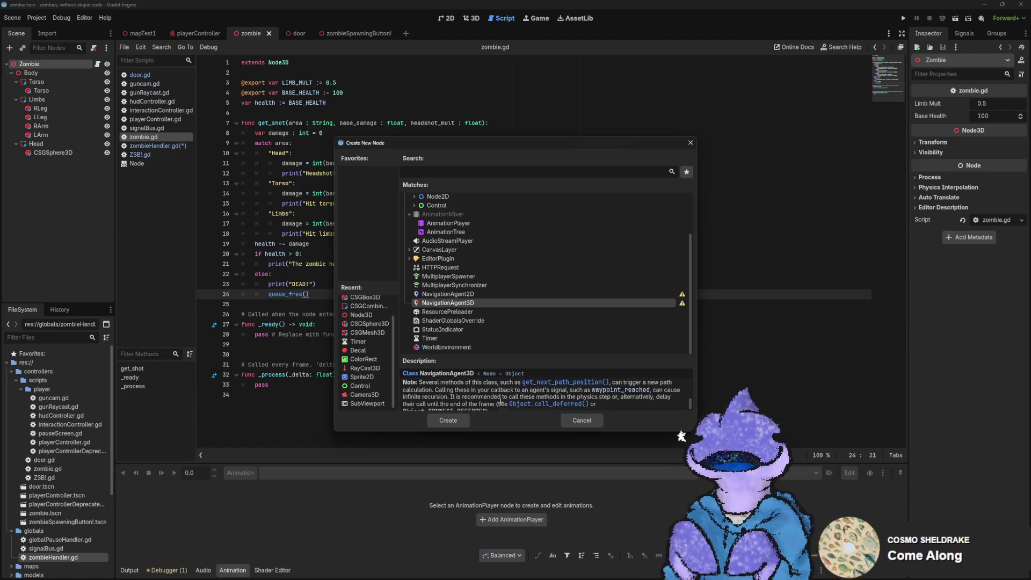
scroll(494, 399, up, 8)
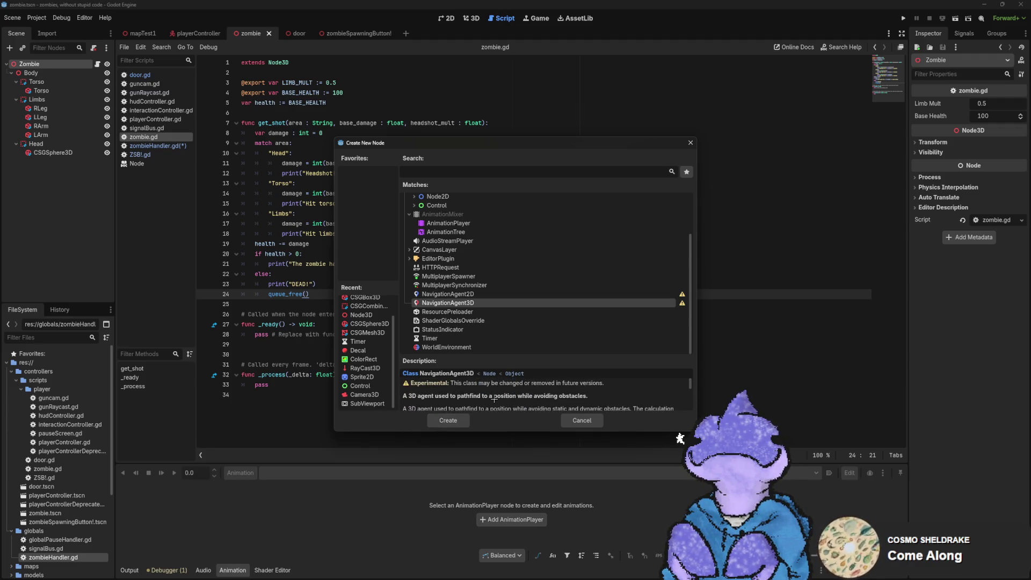
click(444, 422)
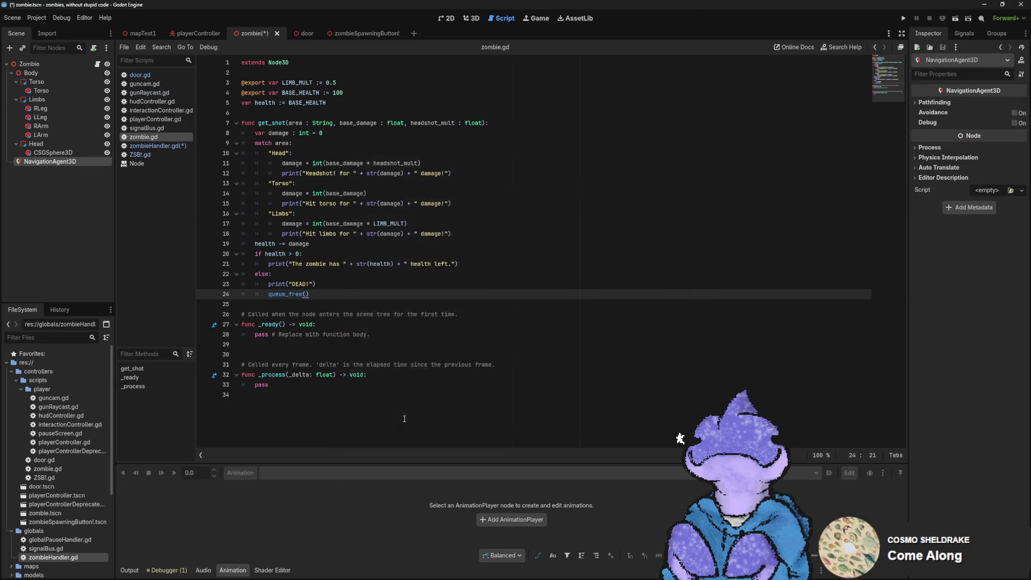
right_click(34, 162)
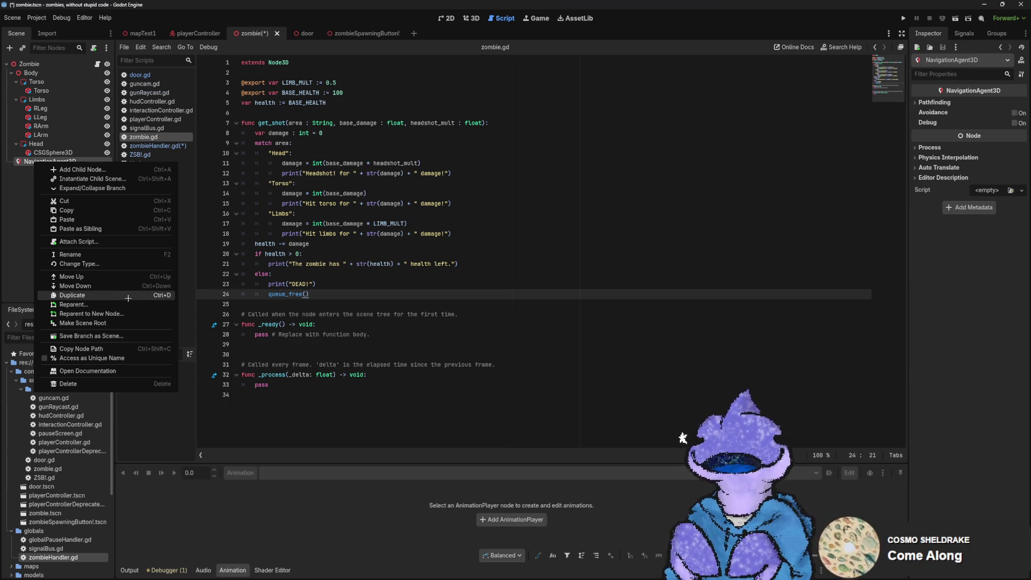
Step: Read the NavigationAgent3D class documentation, then rename the navigation node to 'AI'
click(125, 371)
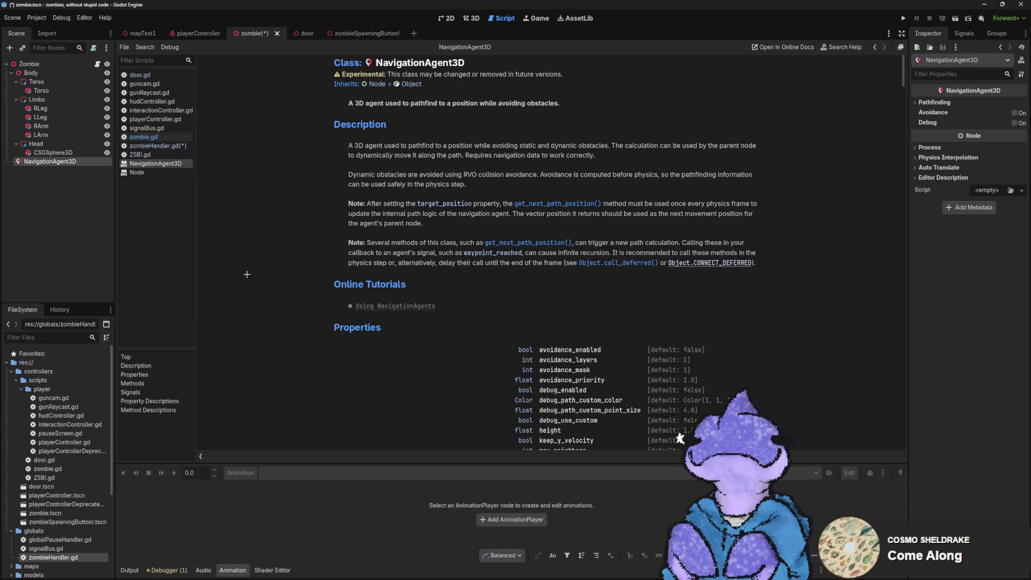
scroll(247, 274, down, 5)
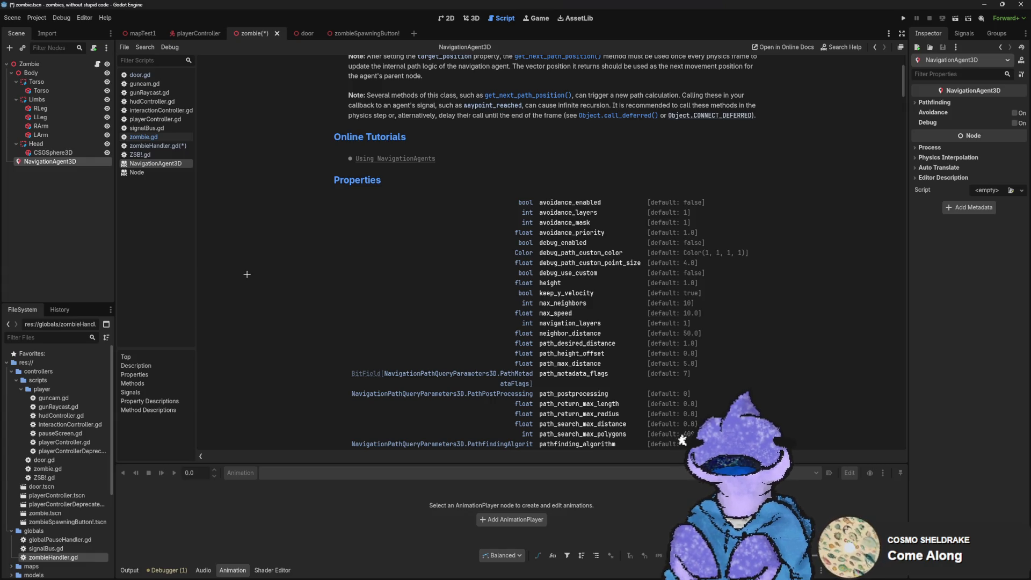
right_click(98, 164)
right_click(85, 162)
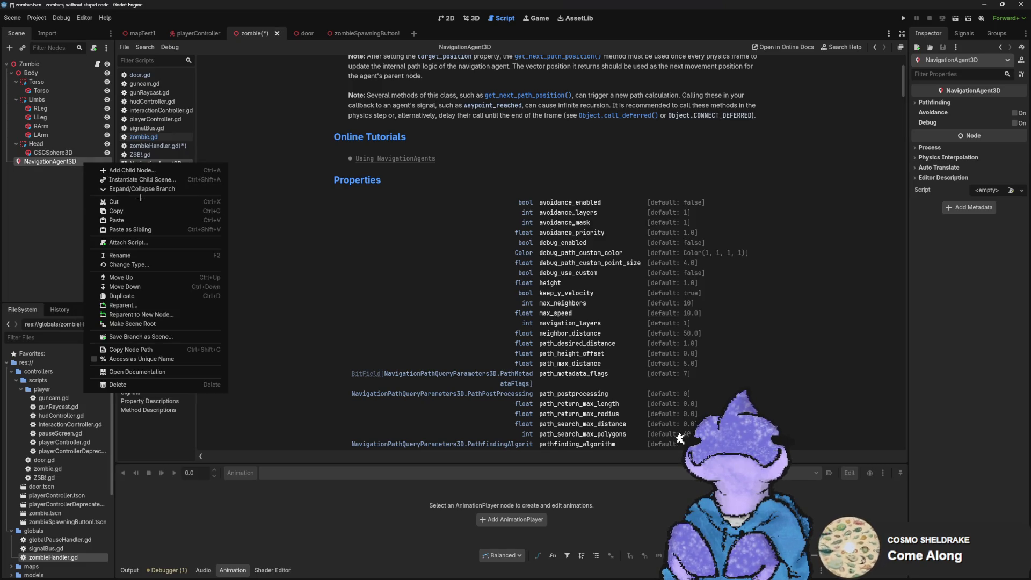
click(159, 255)
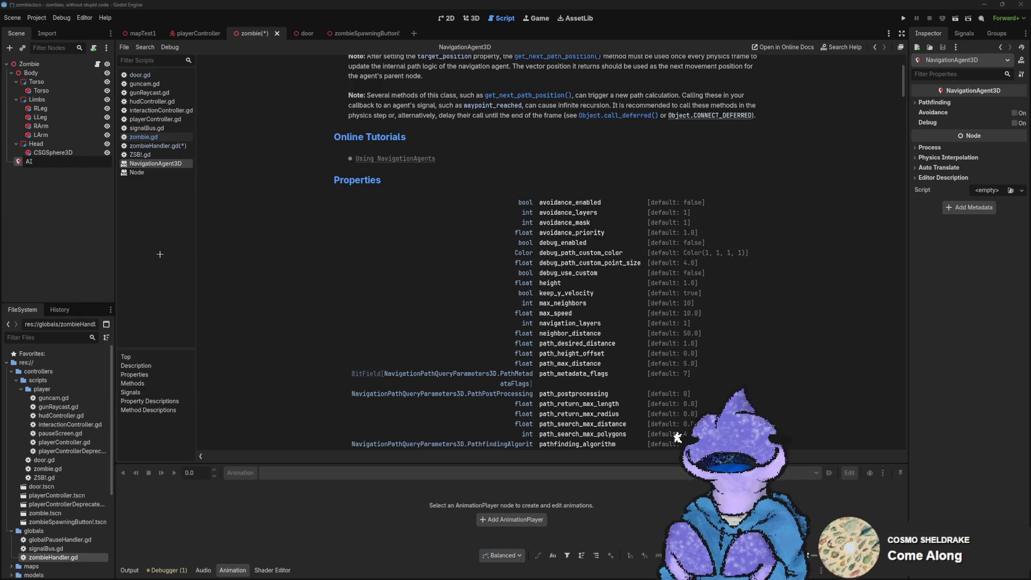
text(AI)
key(Return)
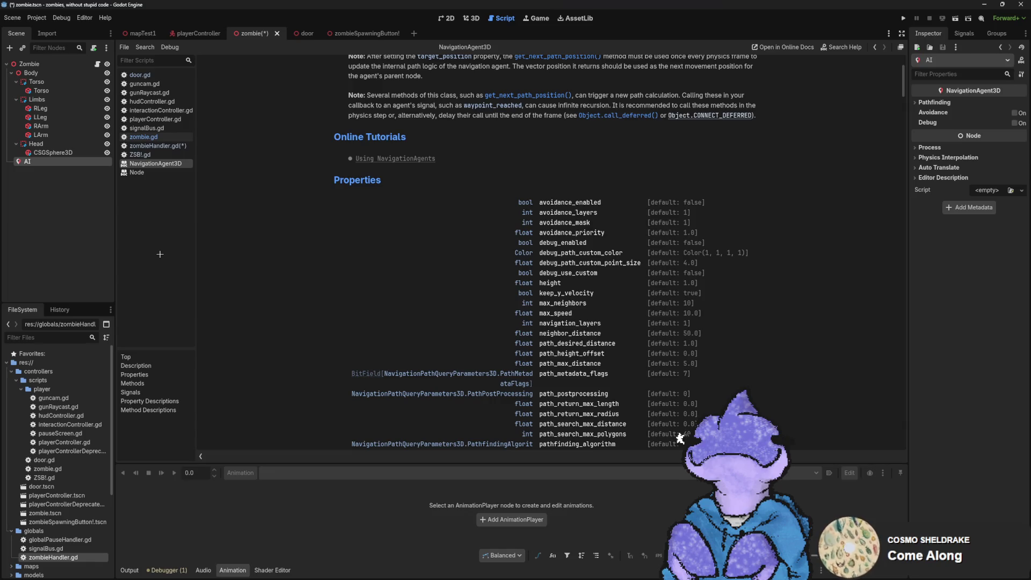
scroll(269, 286, up, 3)
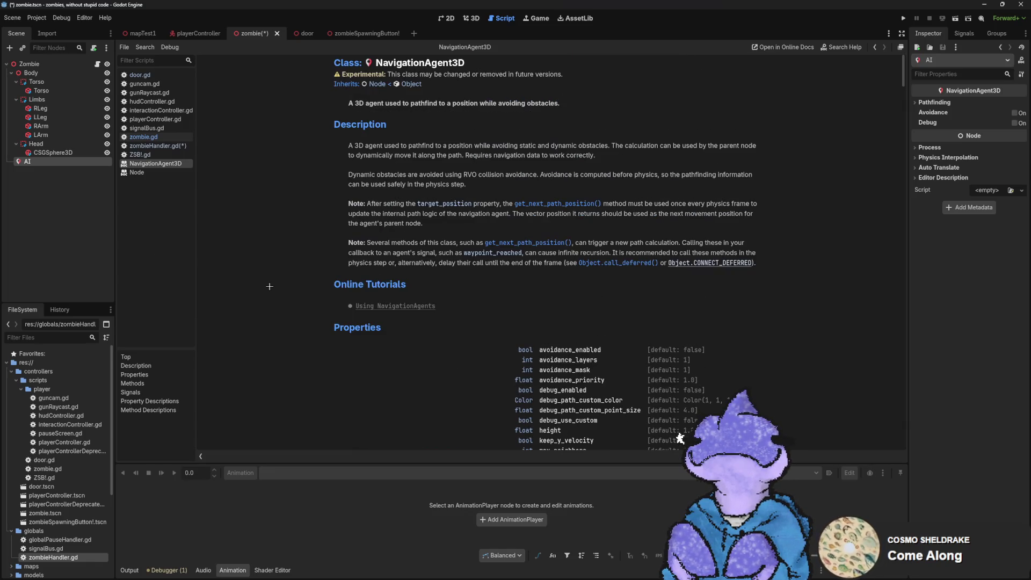
double_click(473, 175)
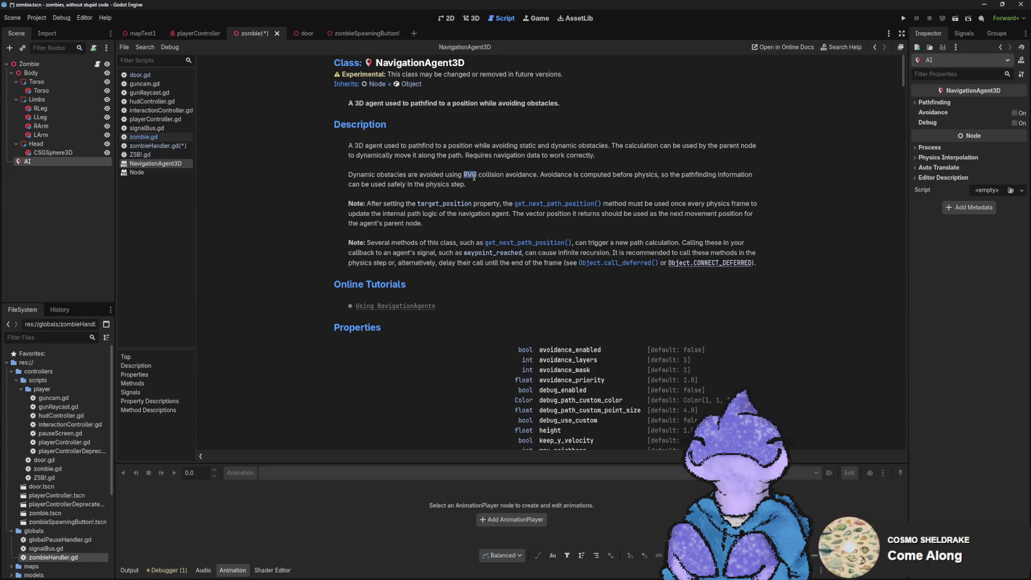
double_click(509, 155)
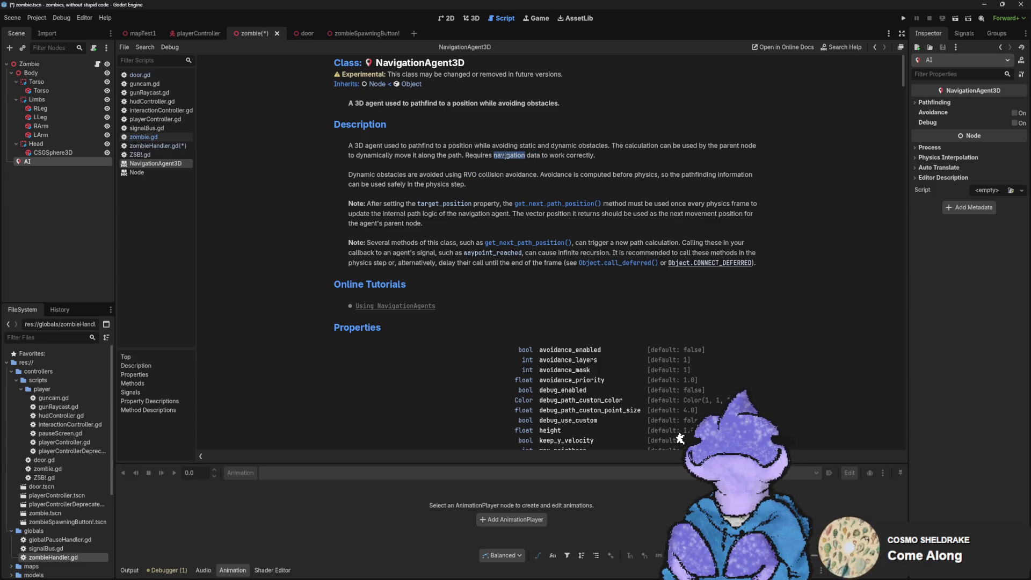
click(531, 155)
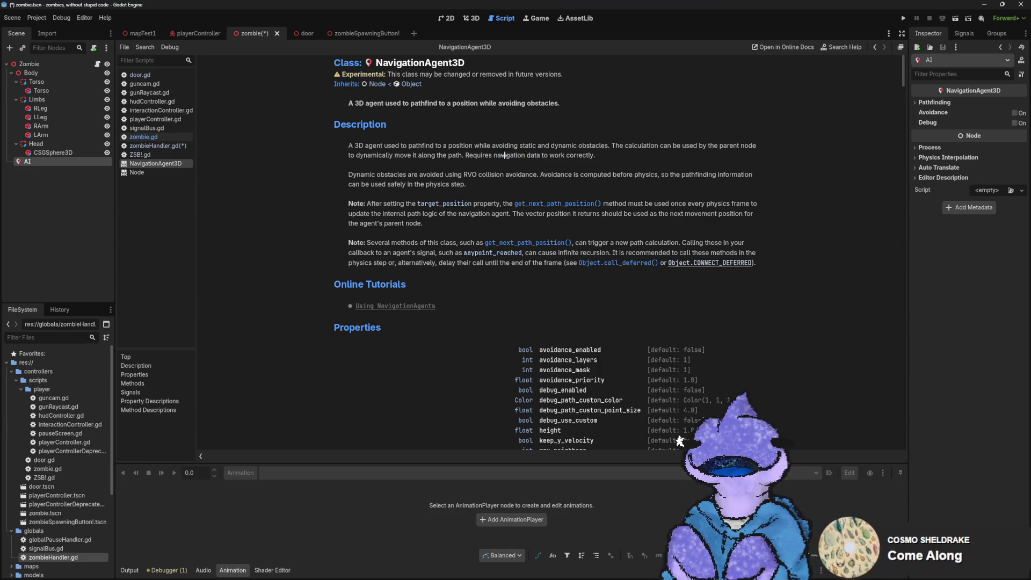
drag(496, 155, 541, 155)
right_click(541, 155)
click(504, 157)
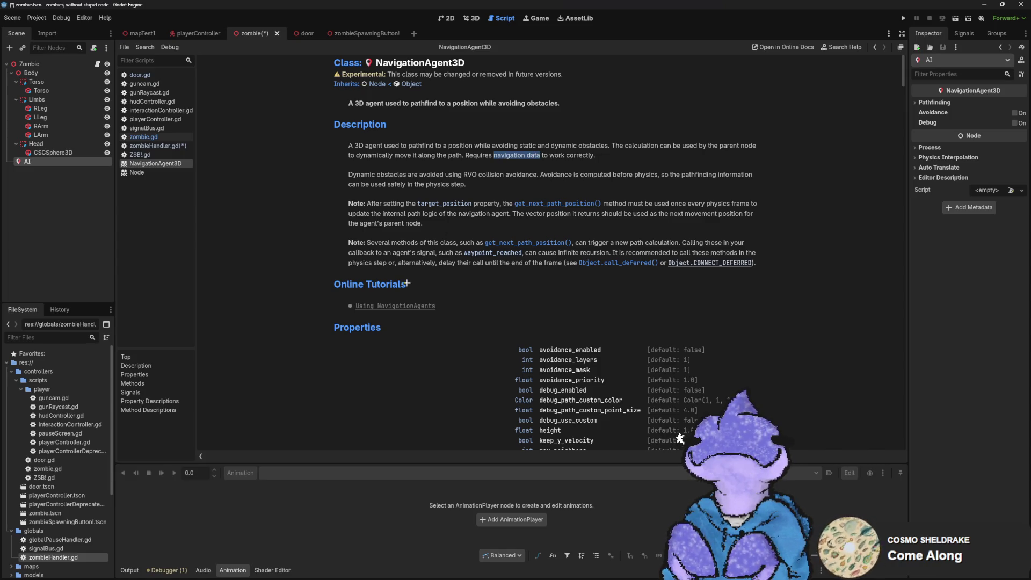
click(390, 305)
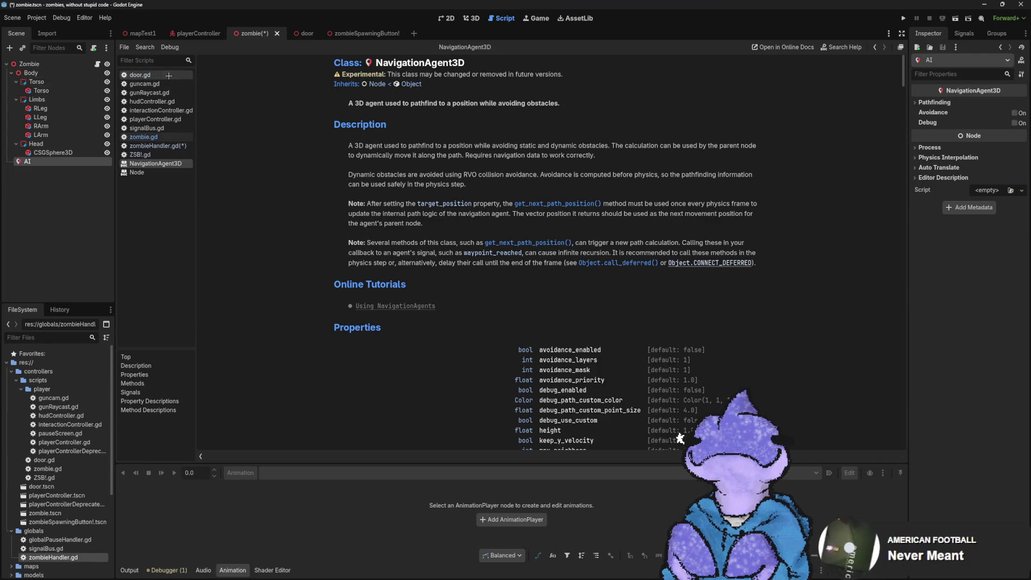
Step: Glance at door.gd, then return to zombie.gd with its get_shot damage code
click(169, 76)
click(170, 135)
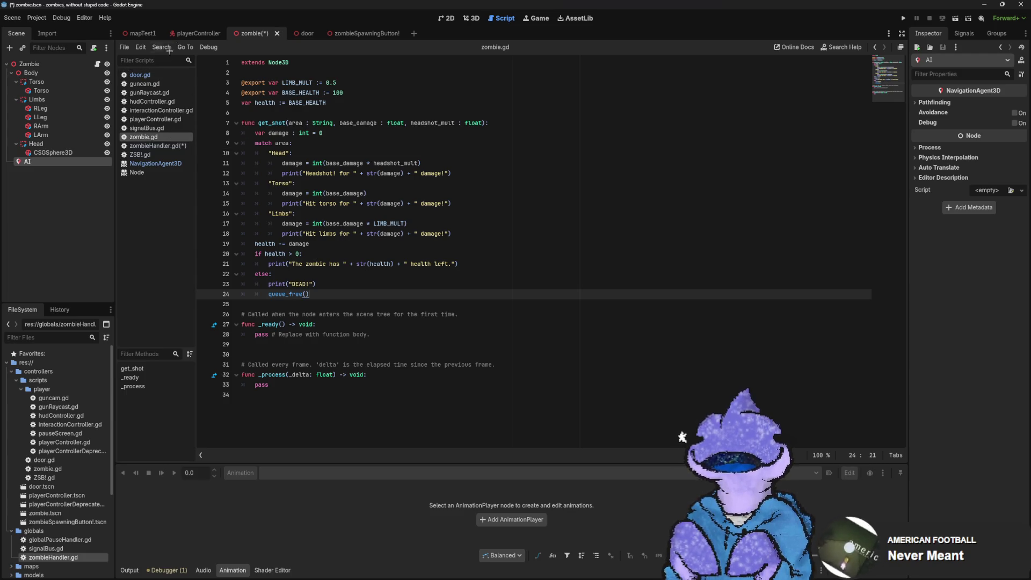
Step: Switch to the 3D view of the zombie scene and orbit the camera around the zombie
key(ctrl+F2)
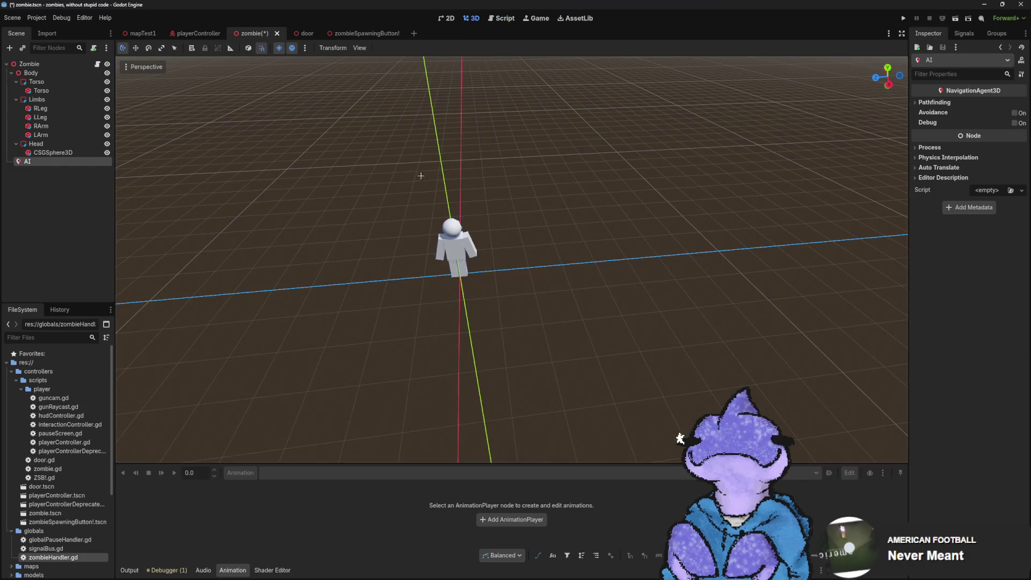
mouse_move(354, 197)
mouse_down()
mouse_move(371, 187)
mouse_move(350, 166)
mouse_move(318, 188)
mouse_move(338, 222)
mouse_move(417, 230)
mouse_move(345, 179)
mouse_move(264, 184)
mouse_up()
scroll(416, 229, down, 2)
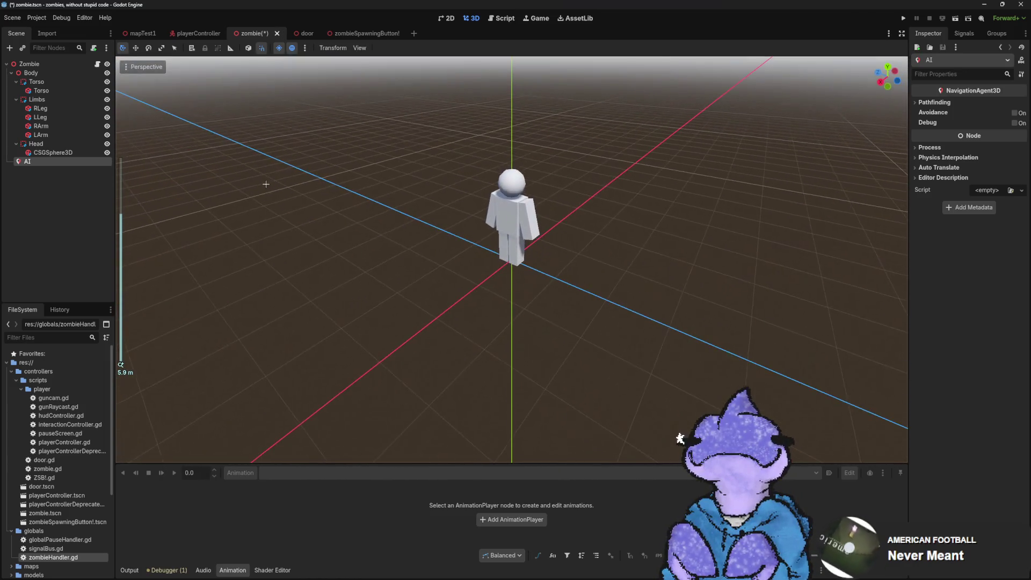
click(41, 63)
click(284, 140)
mouse_move(284, 139)
mouse_down()
mouse_move(350, 160)
mouse_move(401, 154)
mouse_move(424, 140)
mouse_move(414, 129)
mouse_move(394, 150)
mouse_move(396, 168)
mouse_move(400, 134)
mouse_move(405, 214)
mouse_move(407, 77)
mouse_move(404, 144)
mouse_up()
scroll(400, 135, down, 2)
scroll(400, 136, up, 2)
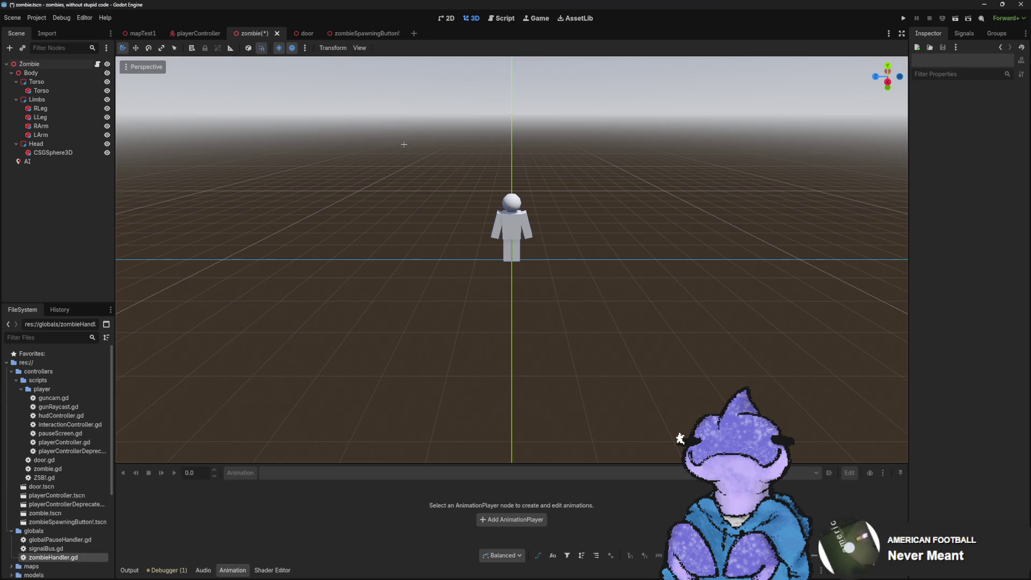
mouse_move(404, 144)
mouse_down()
mouse_move(410, 175)
mouse_move(538, 173)
mouse_up()
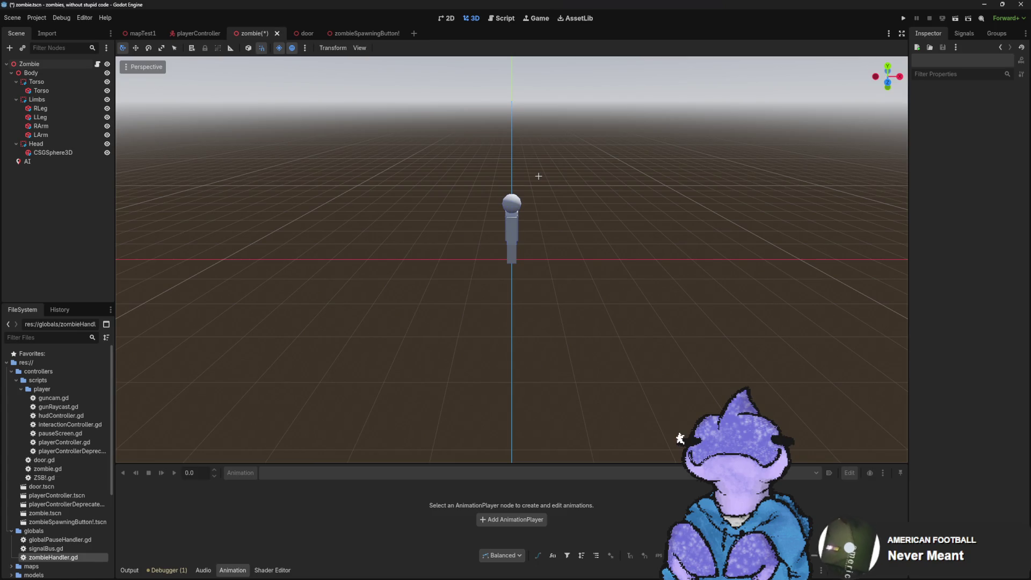
drag(538, 176, 538, 151)
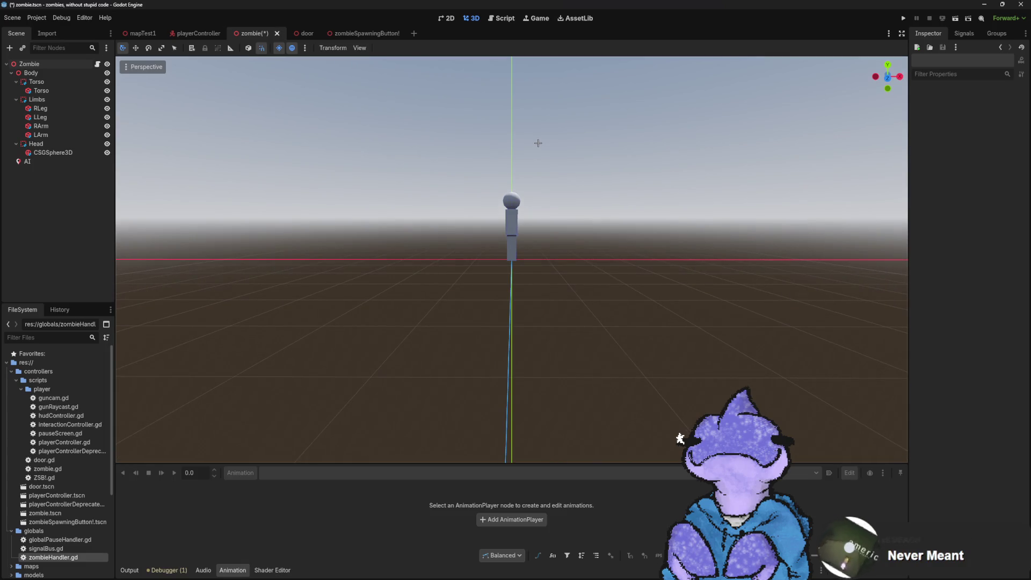
drag(538, 143, 538, 182)
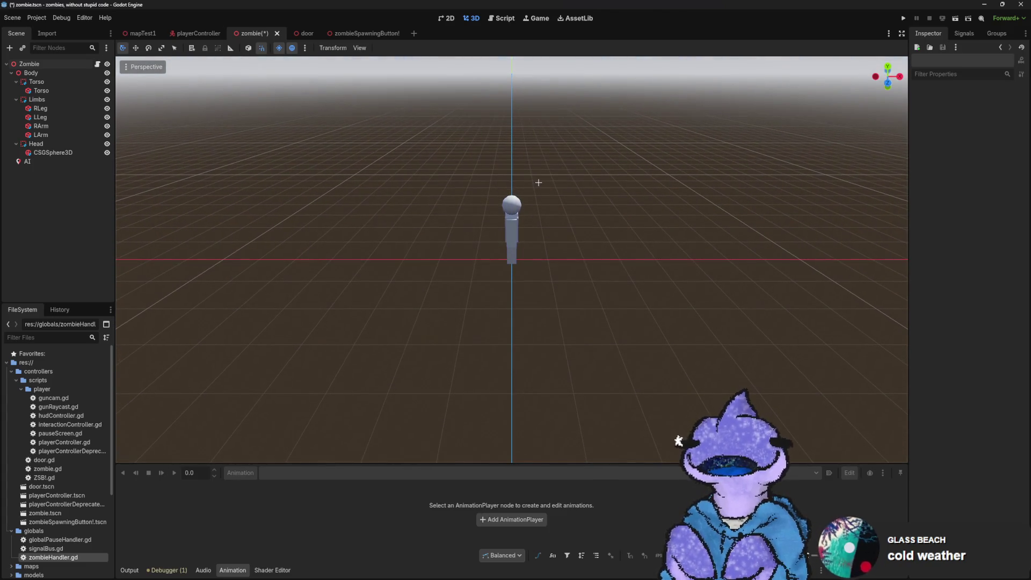
mouse_move(405, 211)
mouse_down()
mouse_move(236, 193)
mouse_move(269, 189)
mouse_move(258, 161)
mouse_move(257, 220)
mouse_up()
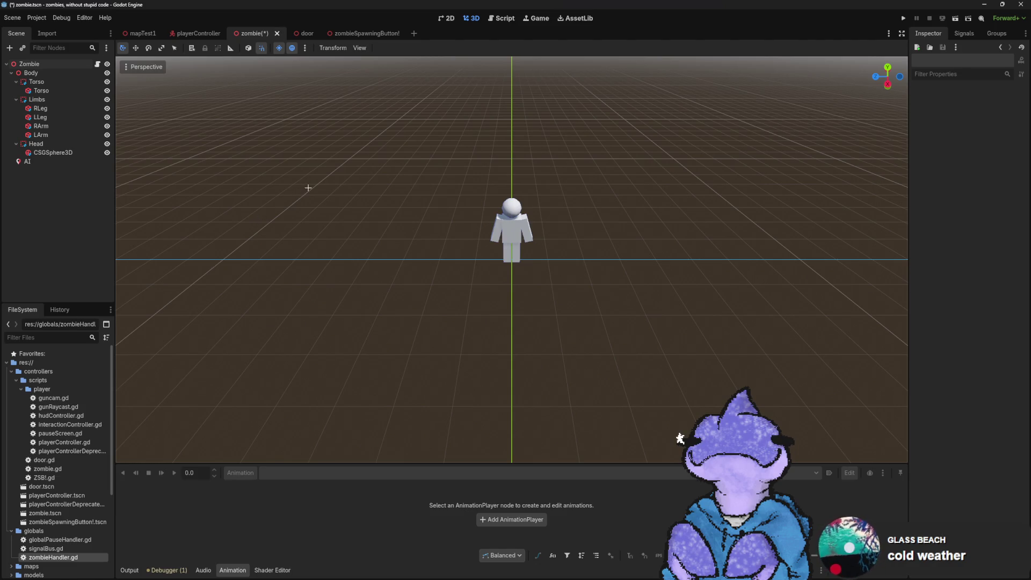
click(305, 37)
Step: Copy the player's CollisionShape3D from playerController and paste it into the zombie scene
click(355, 33)
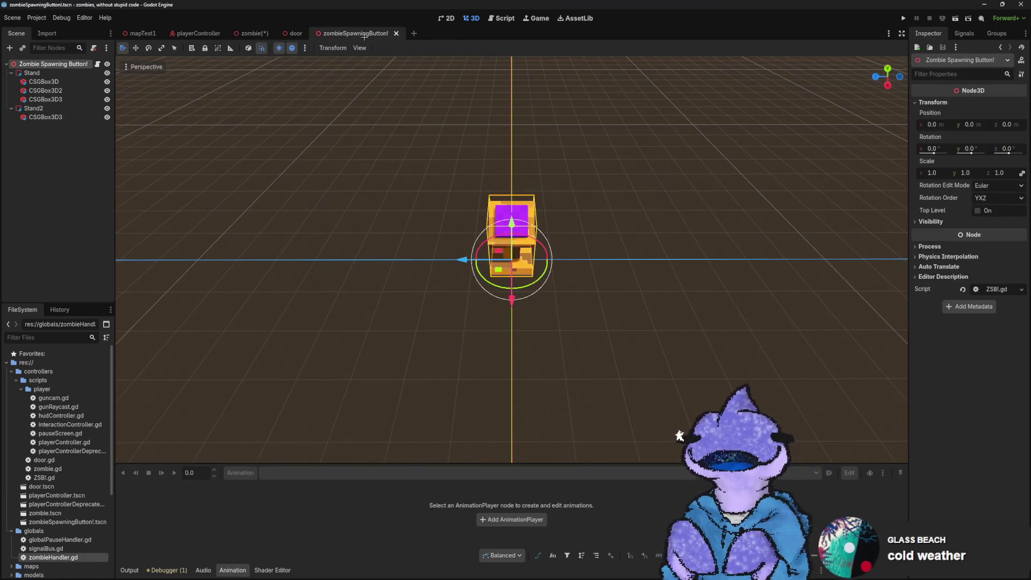
click(196, 33)
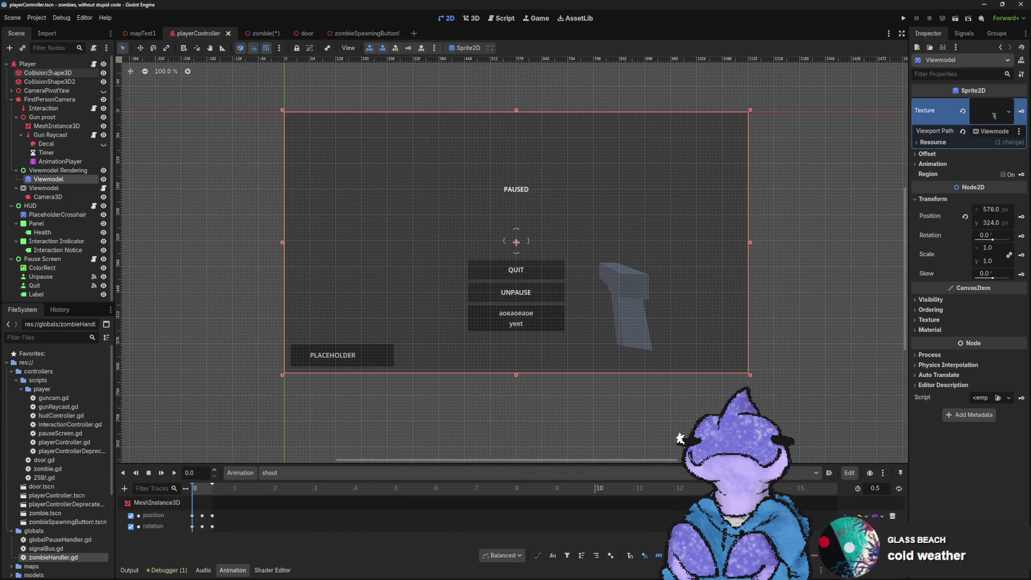
click(47, 72)
right_click(47, 73)
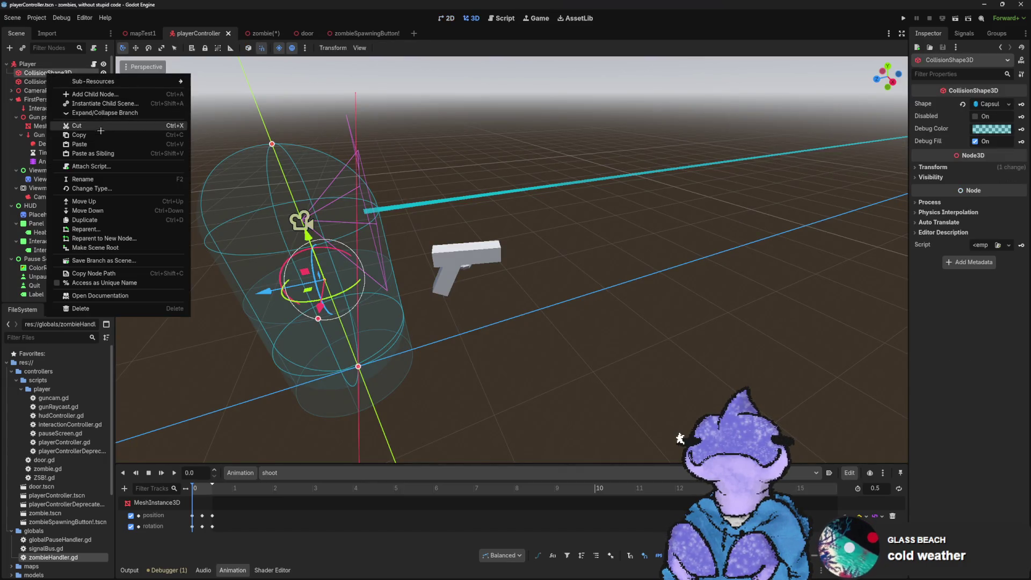
click(65, 128)
click(279, 34)
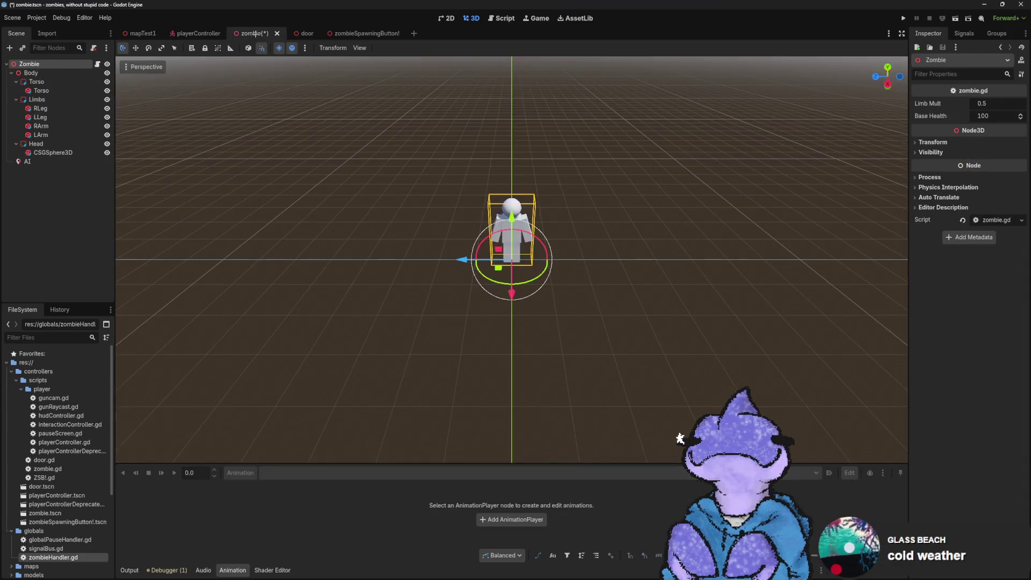
right_click(56, 195)
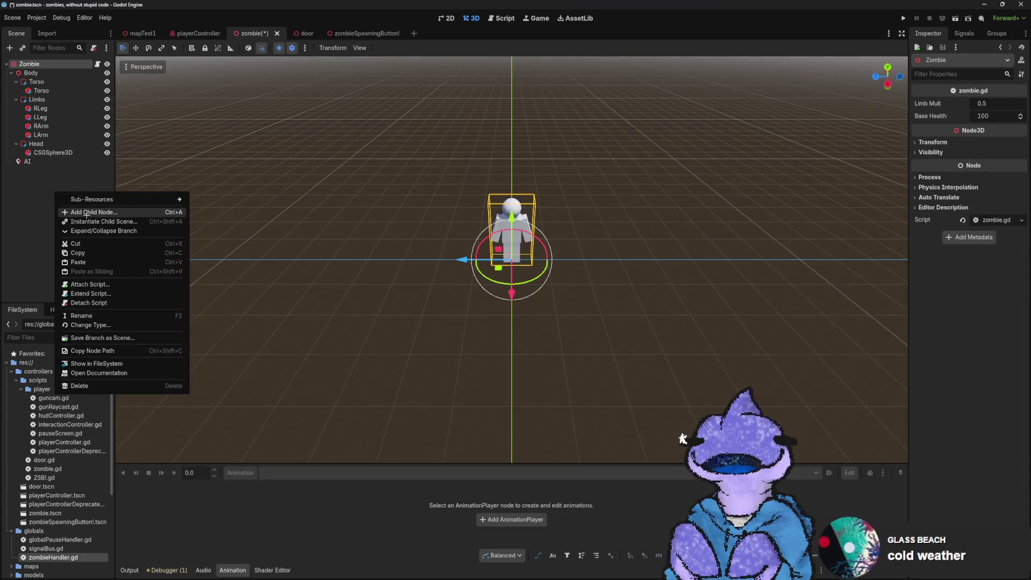
click(104, 263)
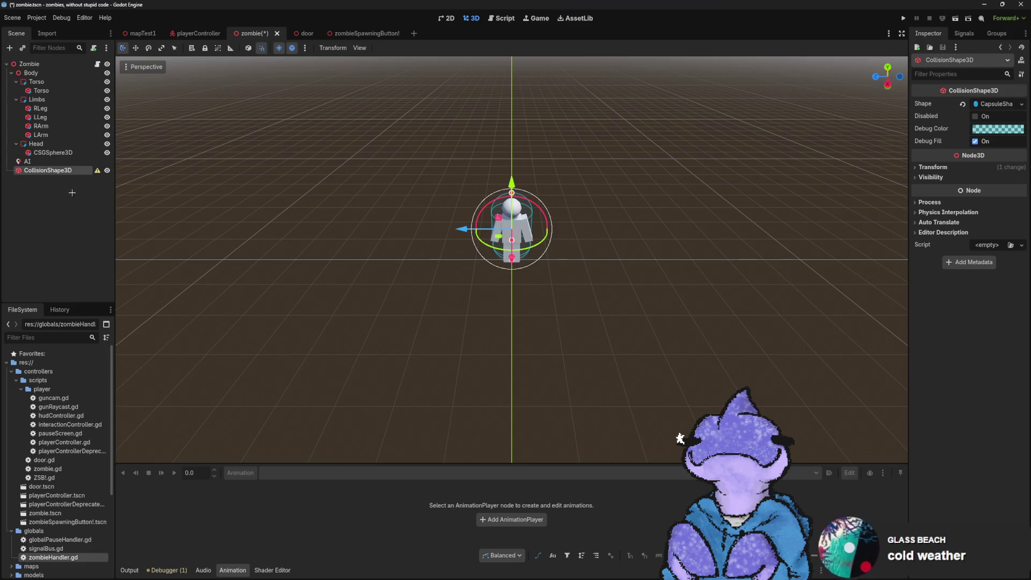
Step: Move the pasted CollisionShape3D directly under the Zombie root node
mouse_move(98, 168)
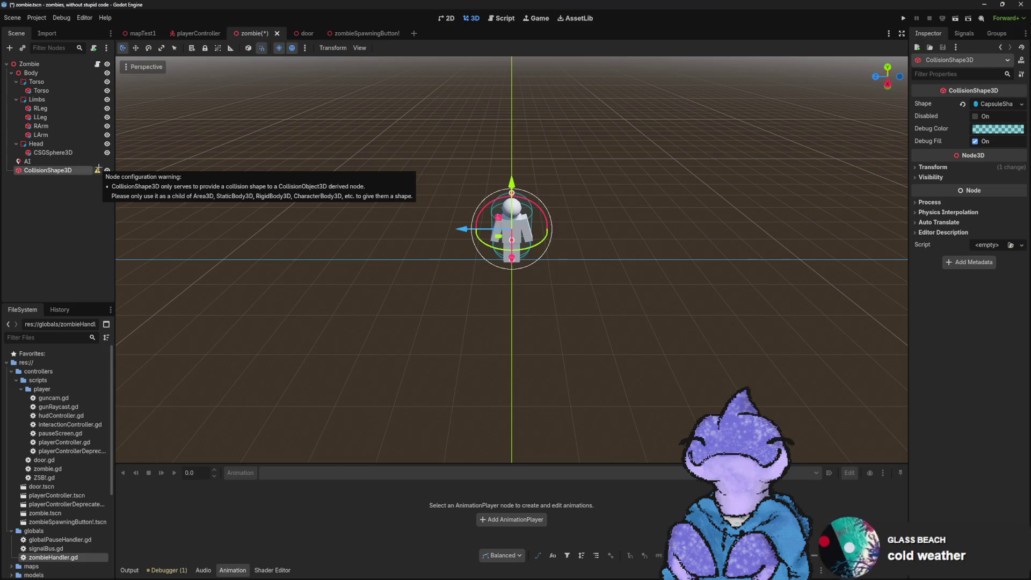
drag(65, 172, 84, 78)
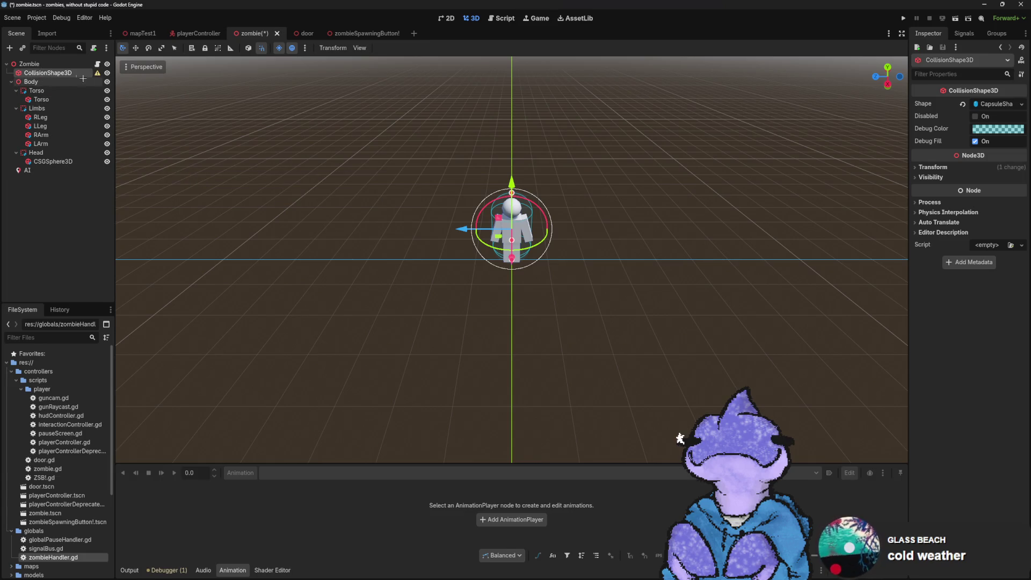
click(207, 34)
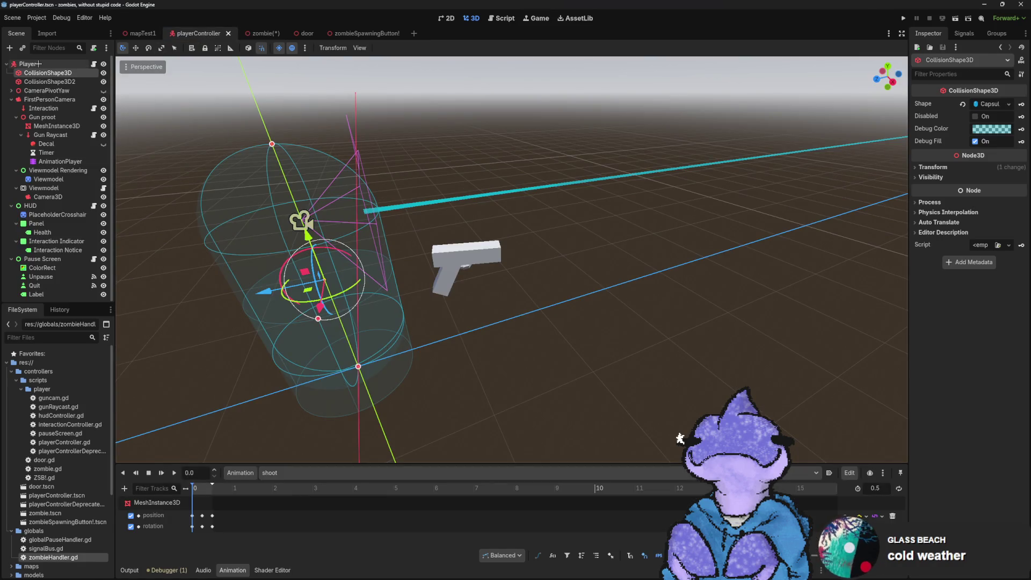
click(264, 33)
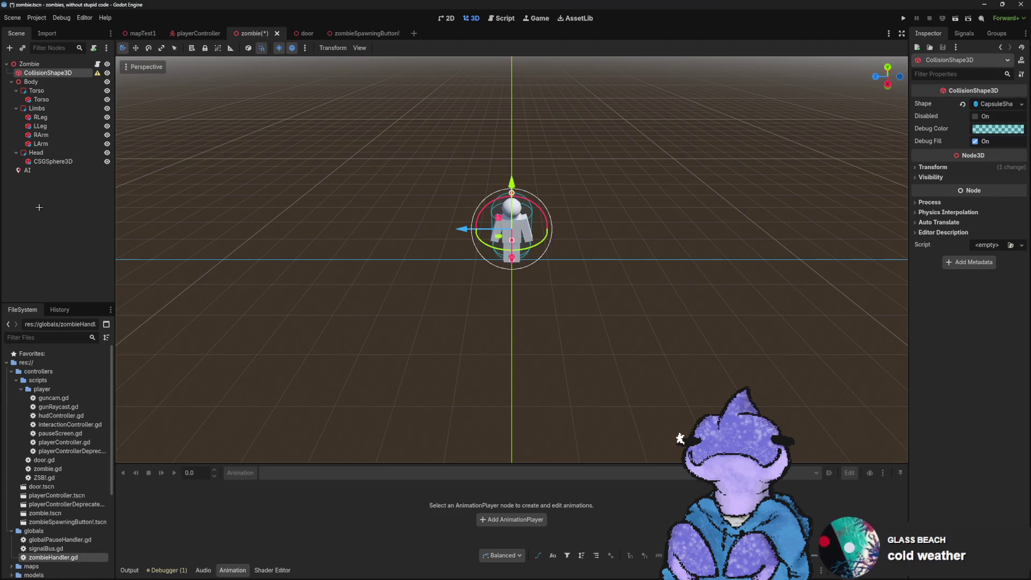
Step: Resize the capsule to about 1.8 tall with 0.3 radius around the zombie's body
mouse_move(268, 215)
mouse_down()
mouse_move(341, 173)
mouse_move(322, 147)
mouse_move(285, 140)
mouse_move(177, 180)
mouse_move(119, 166)
mouse_up()
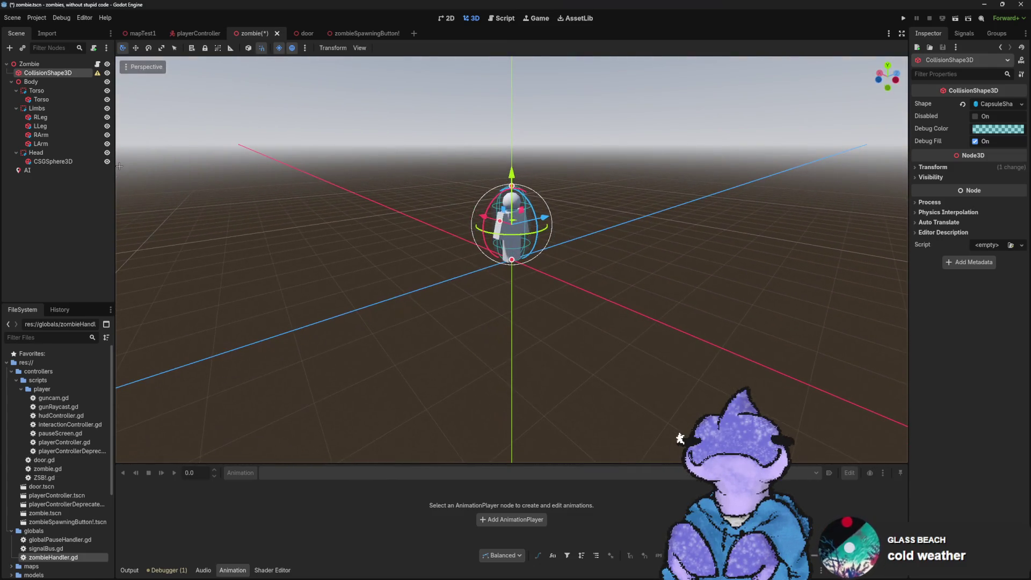
drag(511, 186, 512, 192)
mouse_move(438, 189)
mouse_down()
mouse_move(543, 179)
mouse_move(515, 177)
mouse_move(366, 222)
mouse_move(453, 215)
mouse_move(529, 189)
mouse_move(525, 204)
mouse_move(508, 198)
mouse_up()
drag(503, 300, 520, 297)
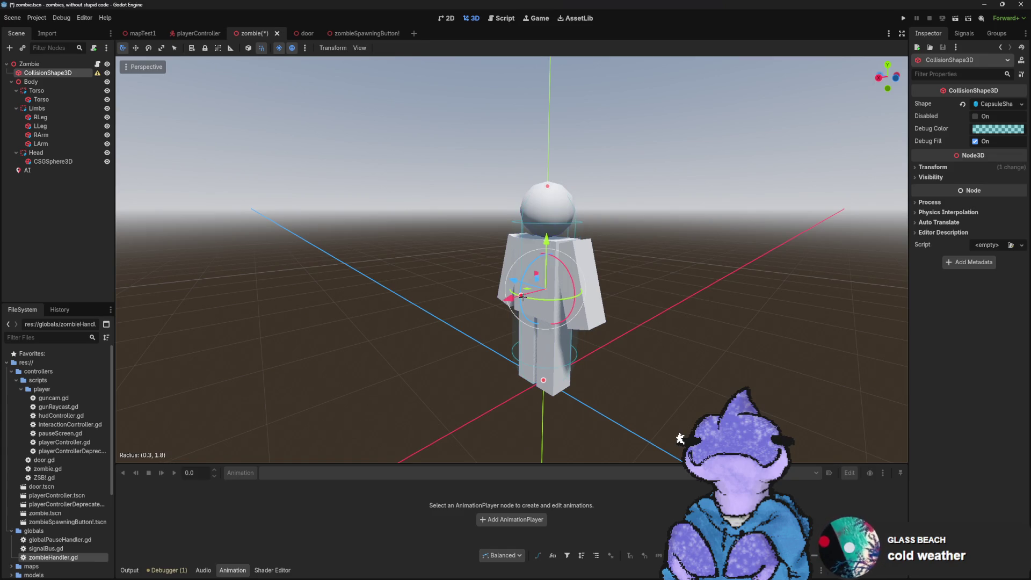
mouse_move(525, 296)
mouse_down()
mouse_move(490, 285)
mouse_move(752, 261)
mouse_move(692, 272)
mouse_up()
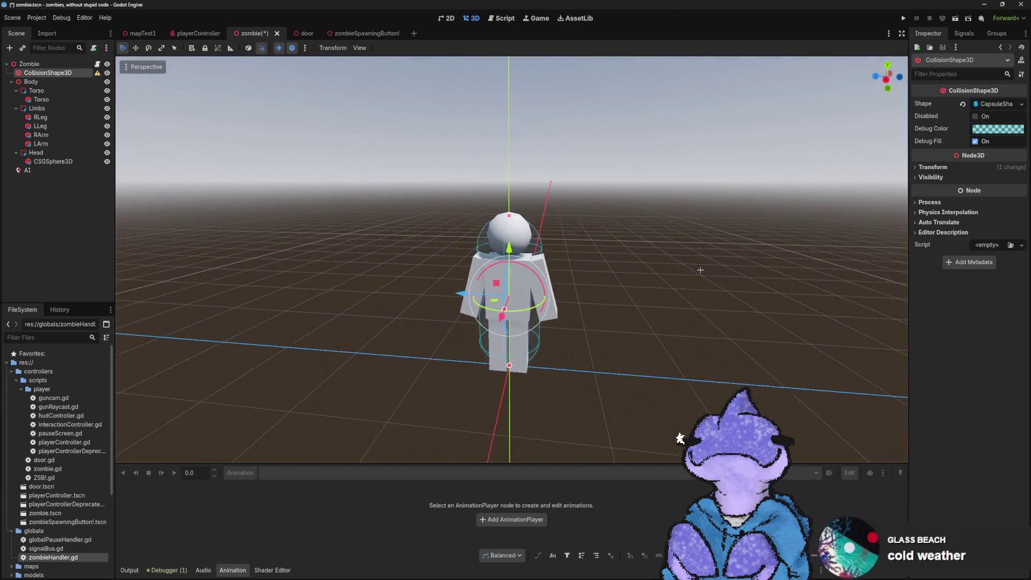
mouse_move(509, 216)
mouse_down()
mouse_move(587, 230)
mouse_move(575, 231)
mouse_move(559, 260)
mouse_move(592, 258)
mouse_move(587, 226)
mouse_move(529, 229)
mouse_up()
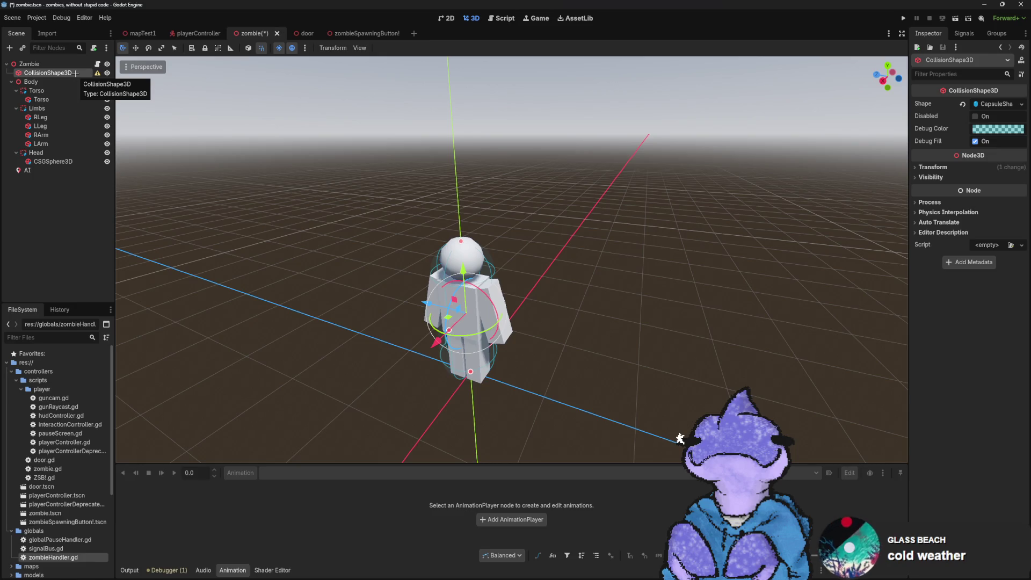
right_click(56, 206)
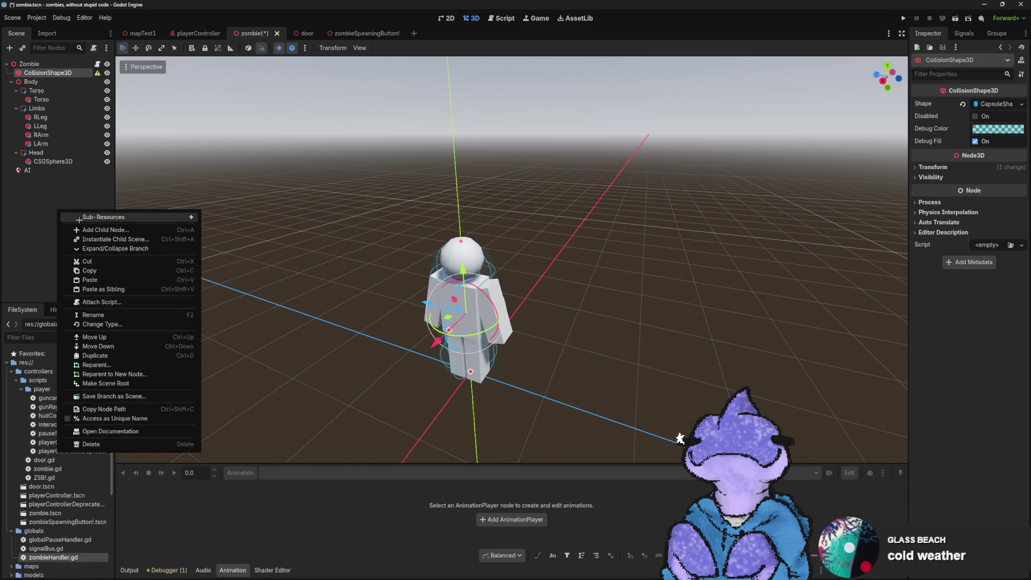
Step: Browse the Create New Node list and search 'player', then cancel and view playerController
click(108, 231)
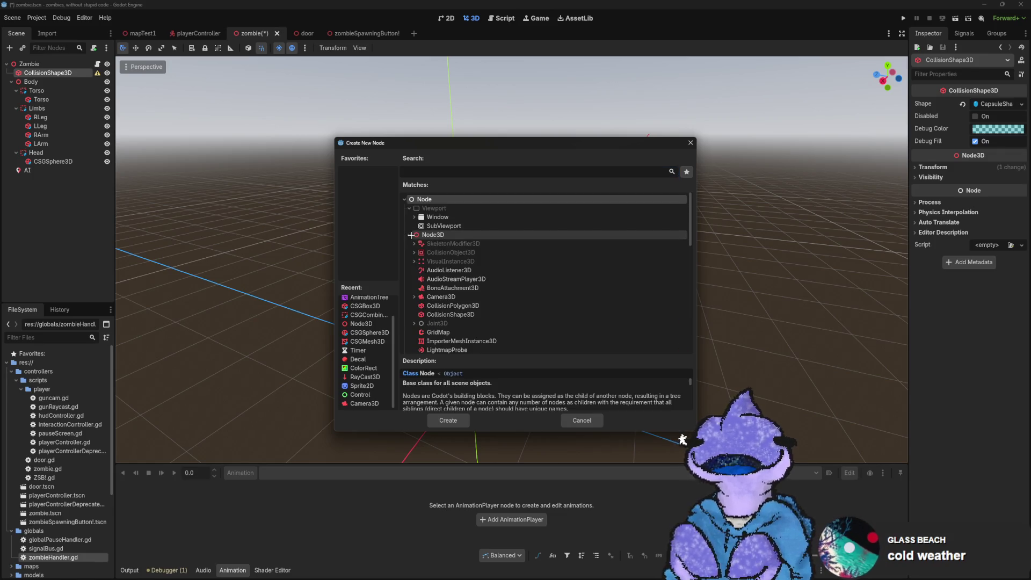
scroll(427, 263, down, 4)
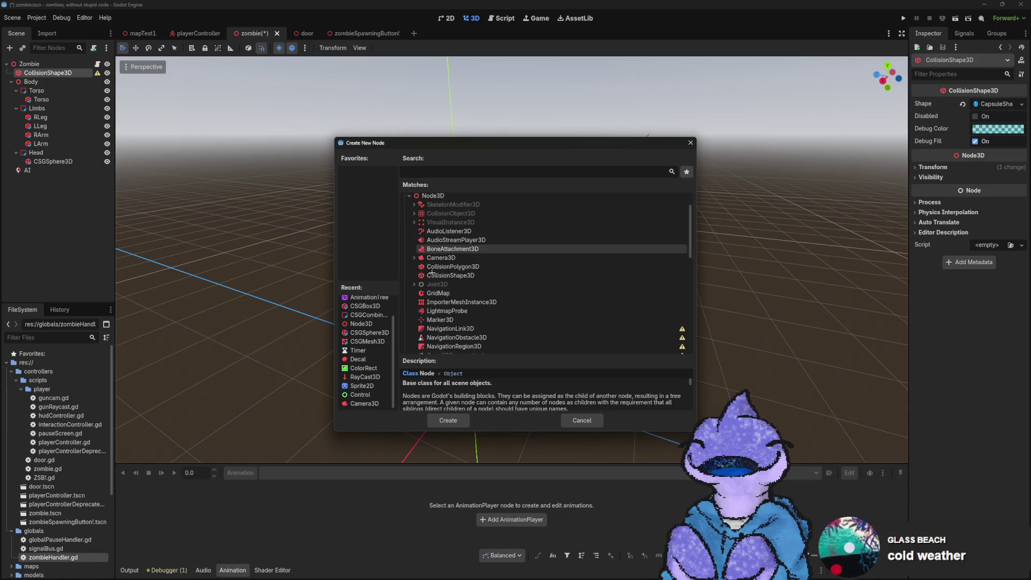
scroll(432, 273, down, 8)
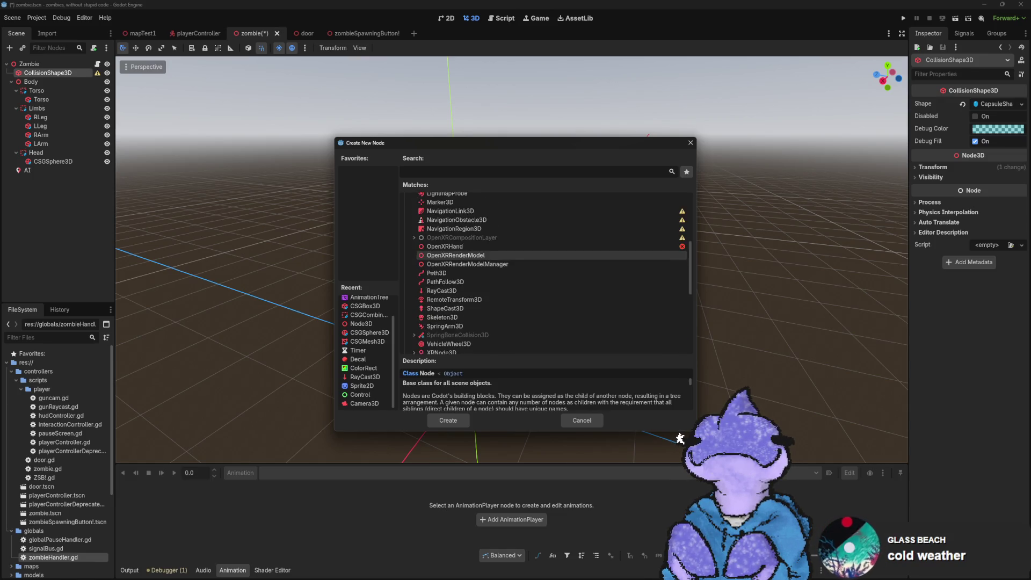
scroll(432, 273, up, 12)
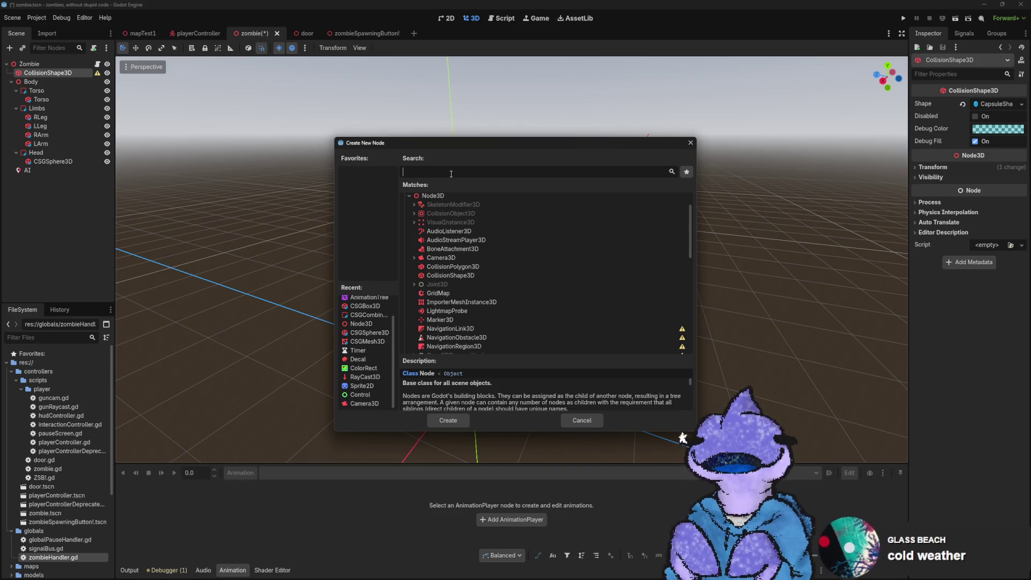
text(playe)
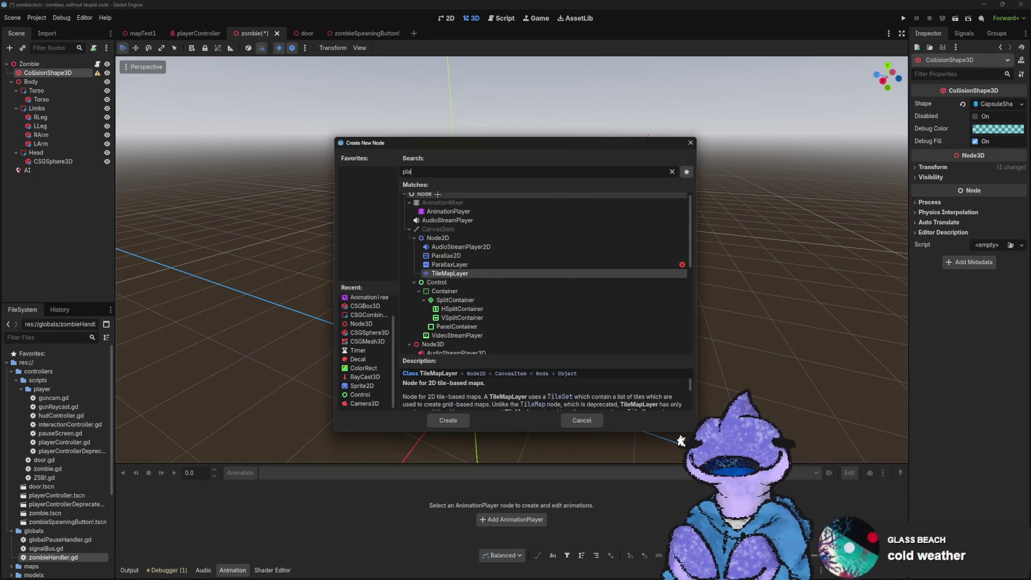
text(p)
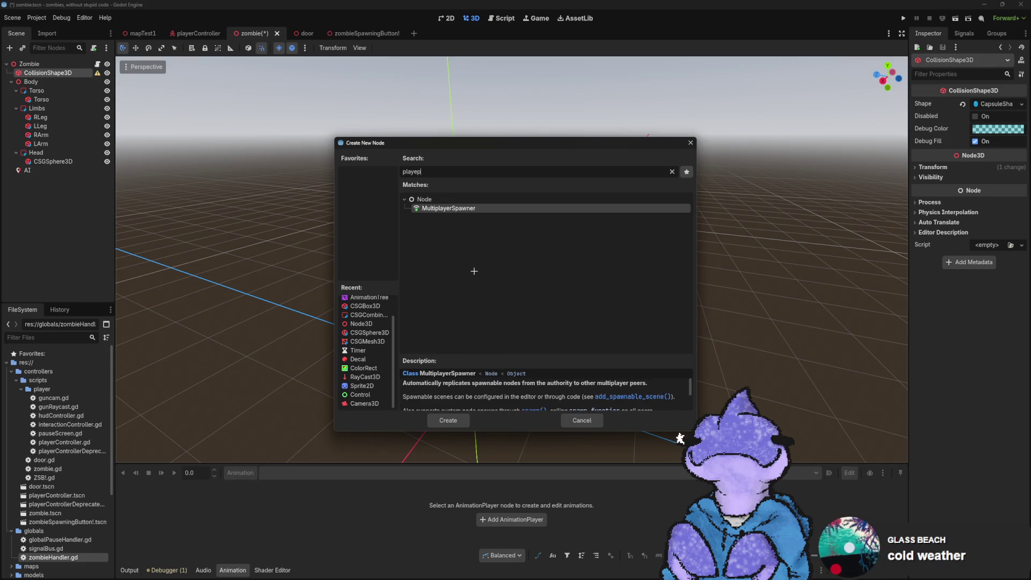
key(BackSpace)
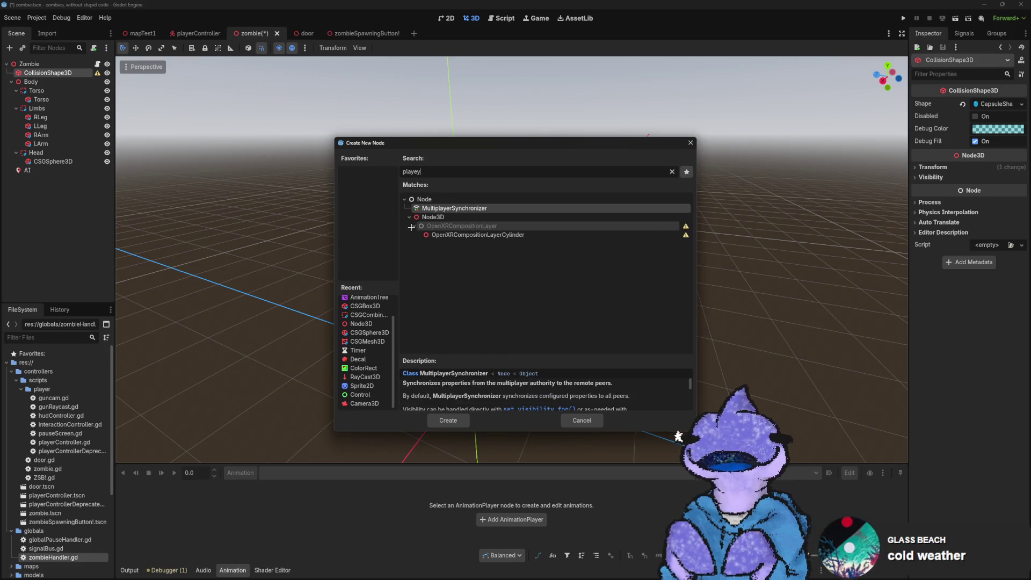
text(r)
click(304, 88)
click(691, 143)
click(196, 33)
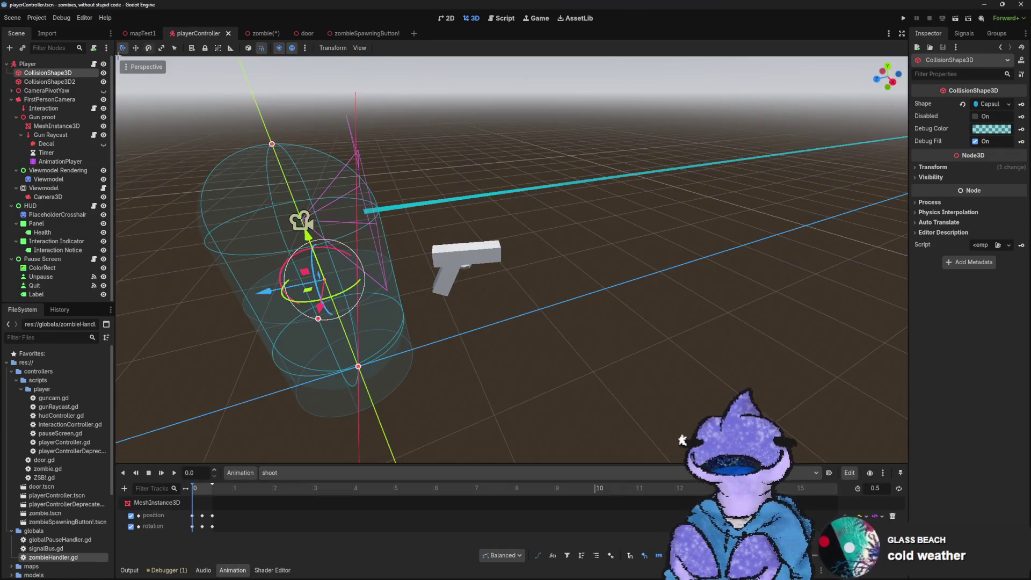
Step: On the zombie scene, check the CollisionShape3D parent warning and bring up the Zombie root's actions
click(252, 33)
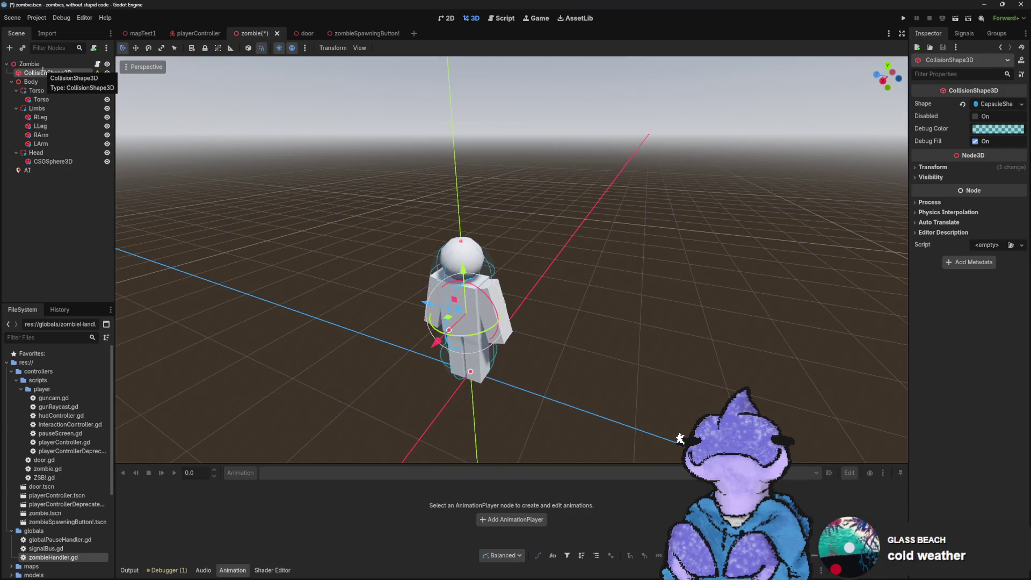
mouse_move(96, 71)
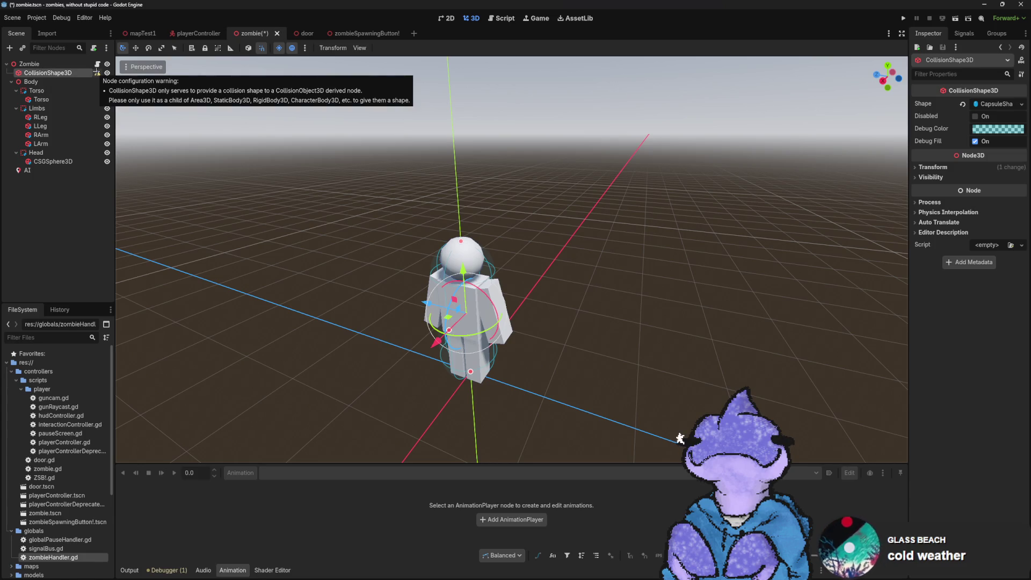
right_click(63, 230)
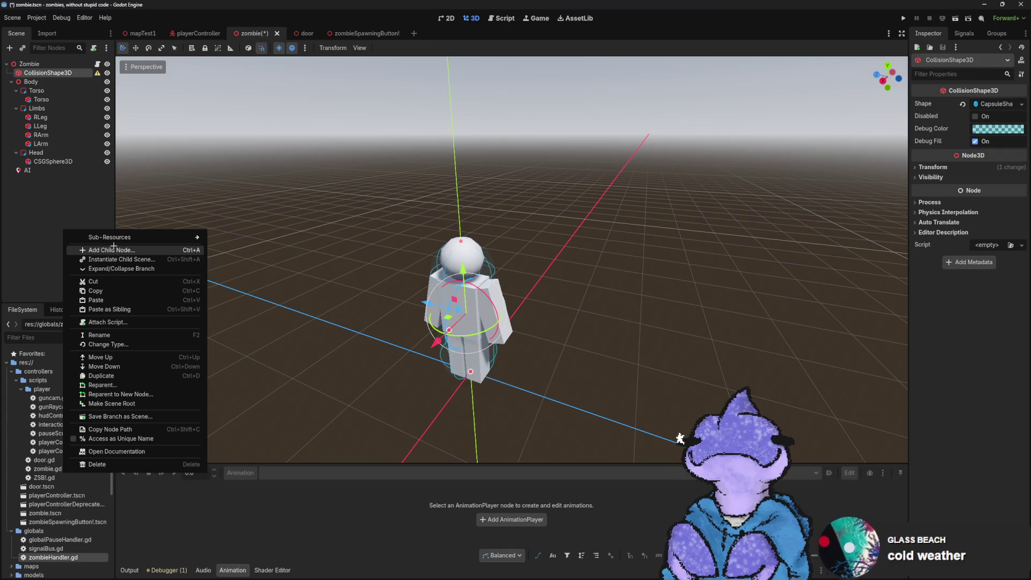
right_click(34, 66)
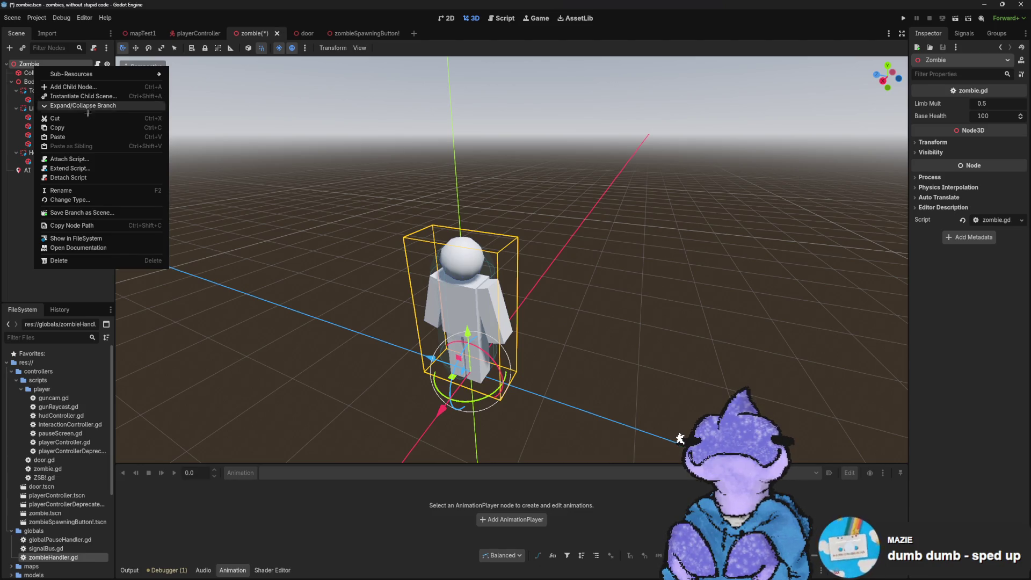
Step: Open Change Type for the Zombie root and search the type list for 'char'
click(98, 200)
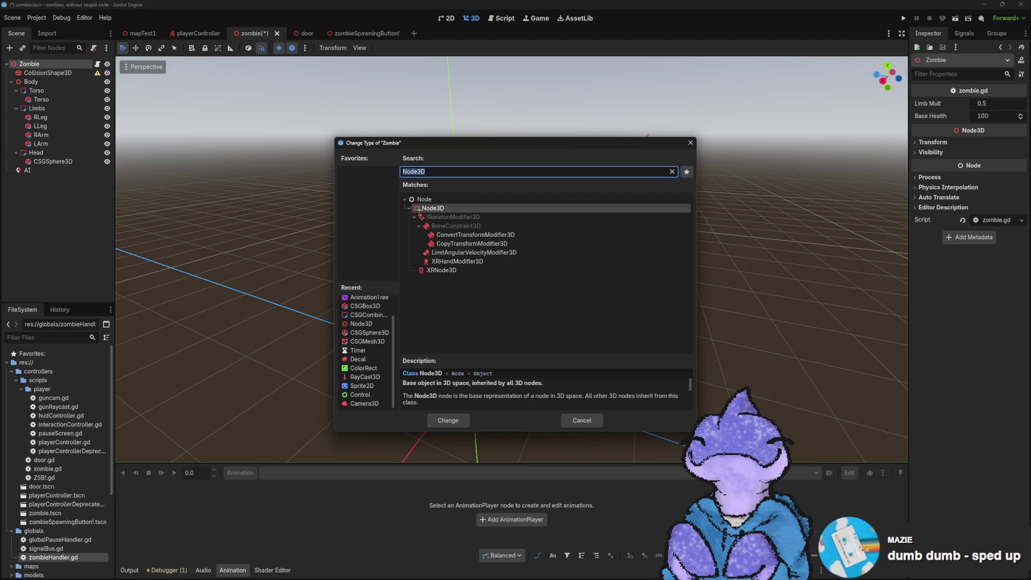
text(g)
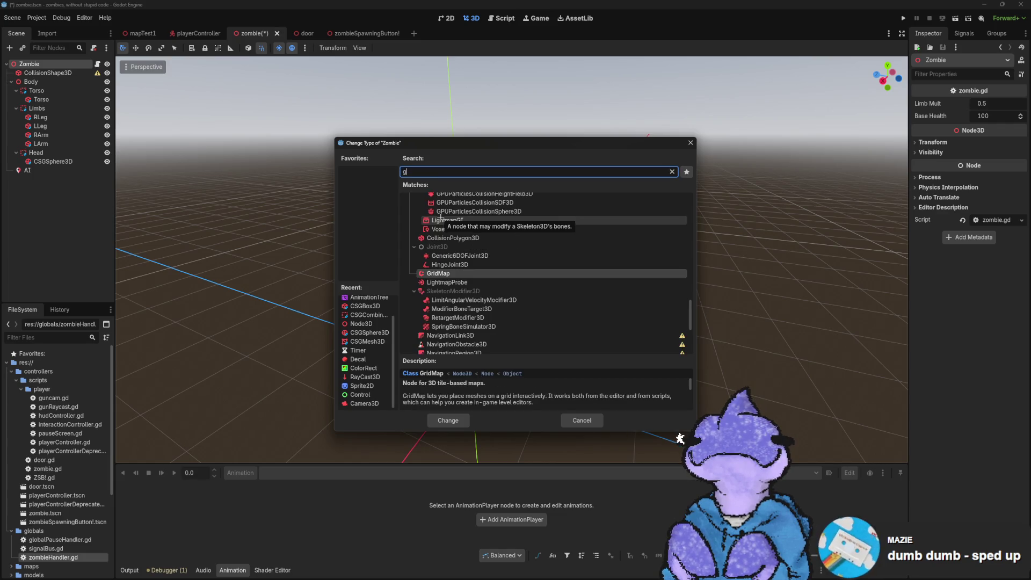
key(BackSpace)
text(chara)
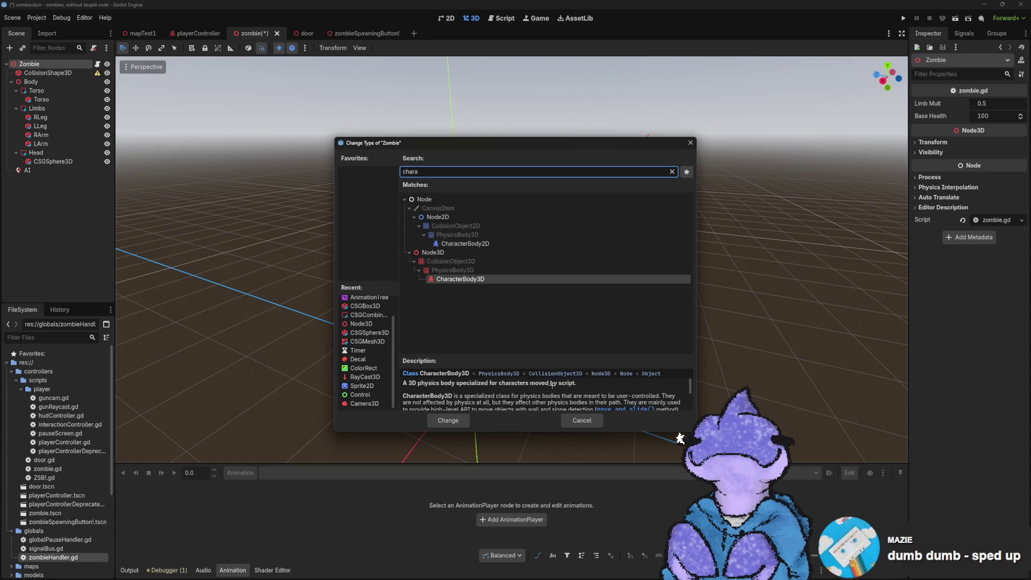
click(391, 172)
key(BackSpace)
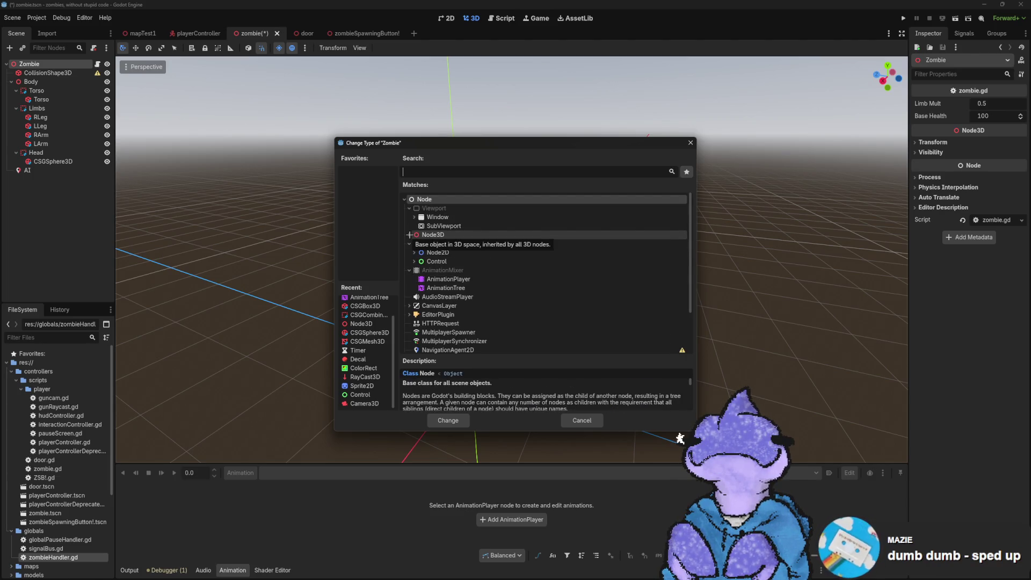
text(chara)
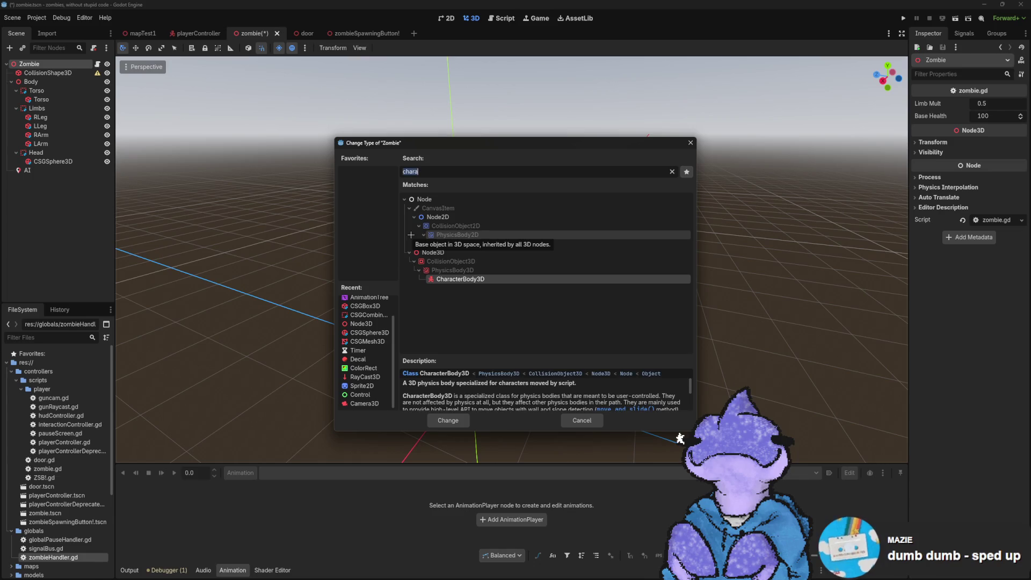
key(BackSpace)
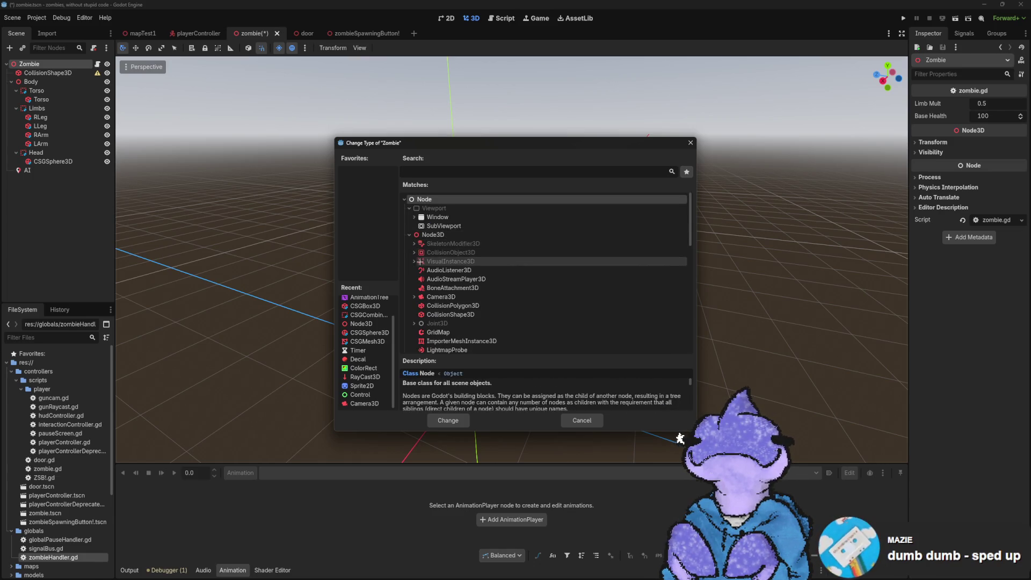
Step: Expand CollisionObject3D > PhysicsBody3D and select CharacterBody3D to read its description
scroll(451, 294, down, 3)
scroll(451, 295, up, 2)
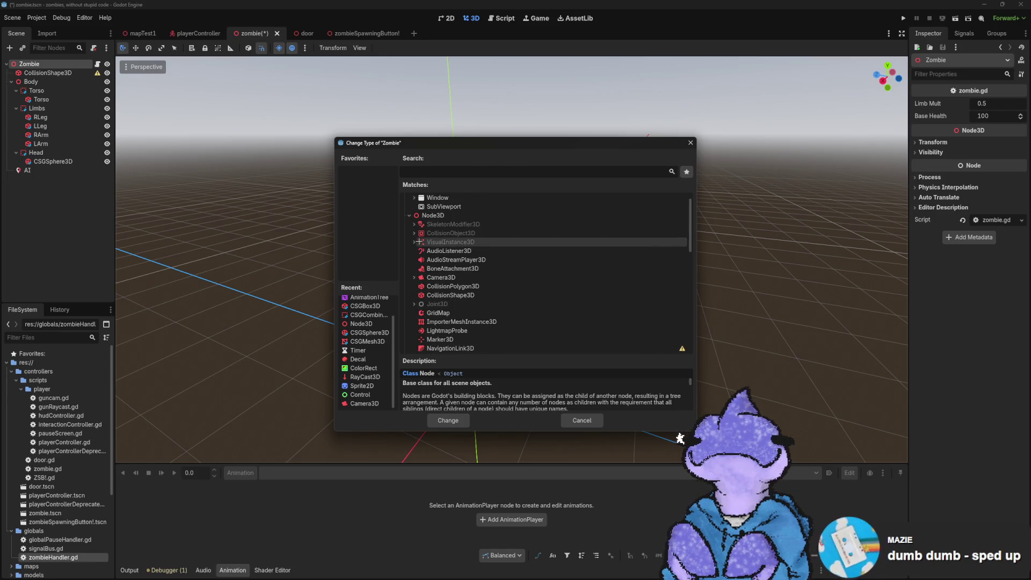
click(414, 233)
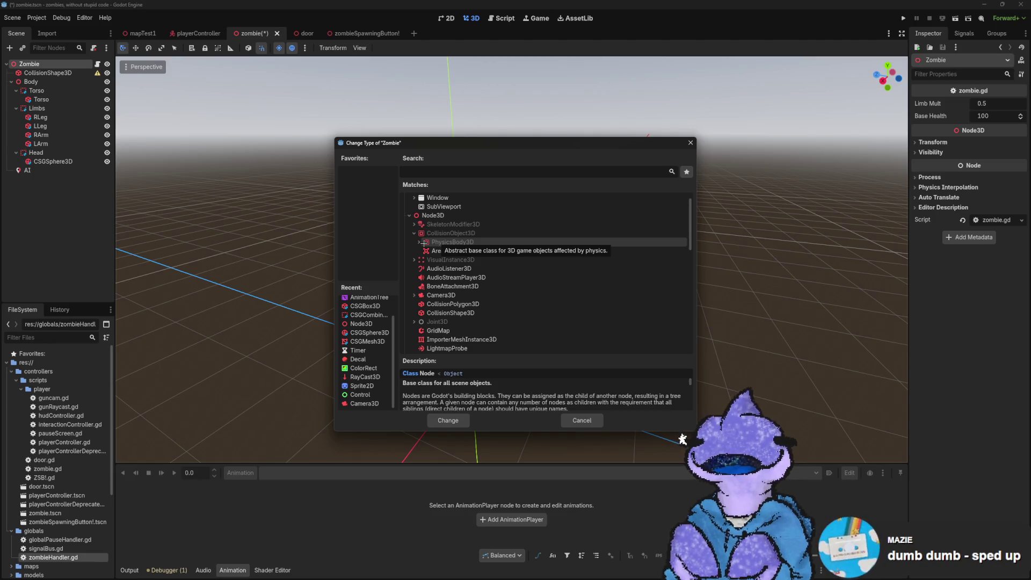
click(419, 242)
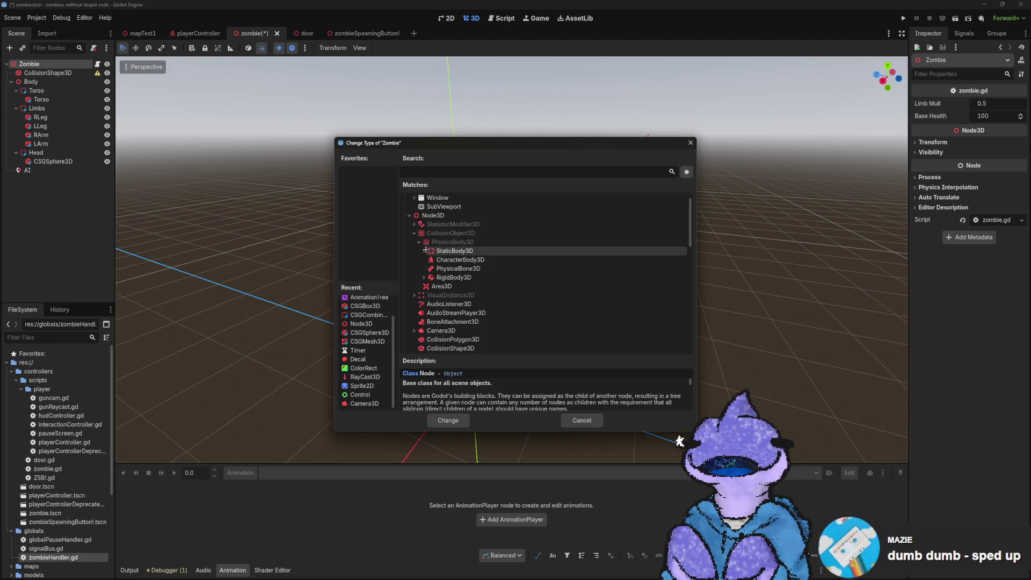
click(453, 260)
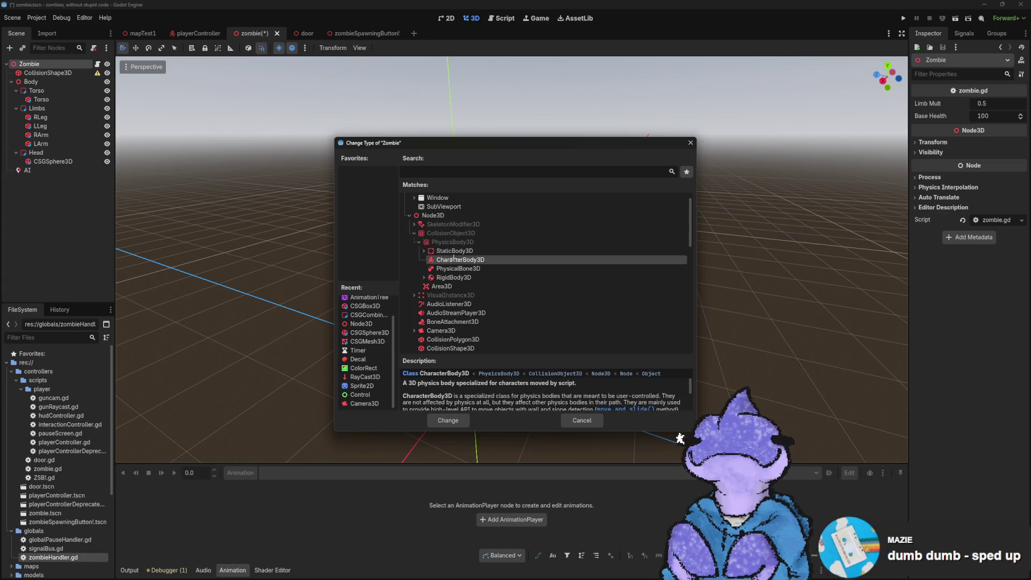
scroll(569, 397, down, 3)
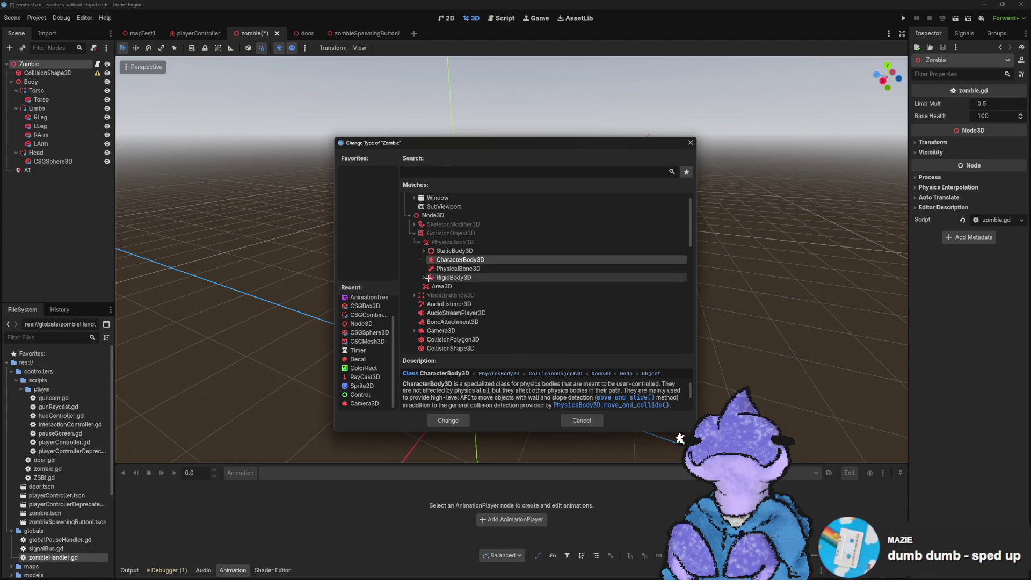
click(423, 251)
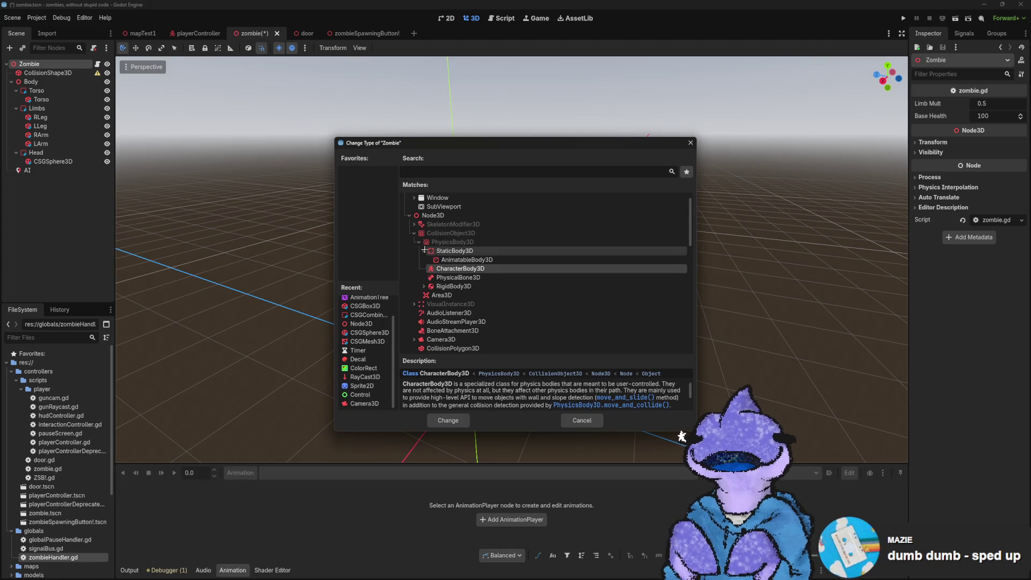
Step: Browse the StaticBody3D branch and read the AnimatableBody3D description
click(424, 250)
scroll(562, 394, down, 1)
scroll(562, 394, down, 1)
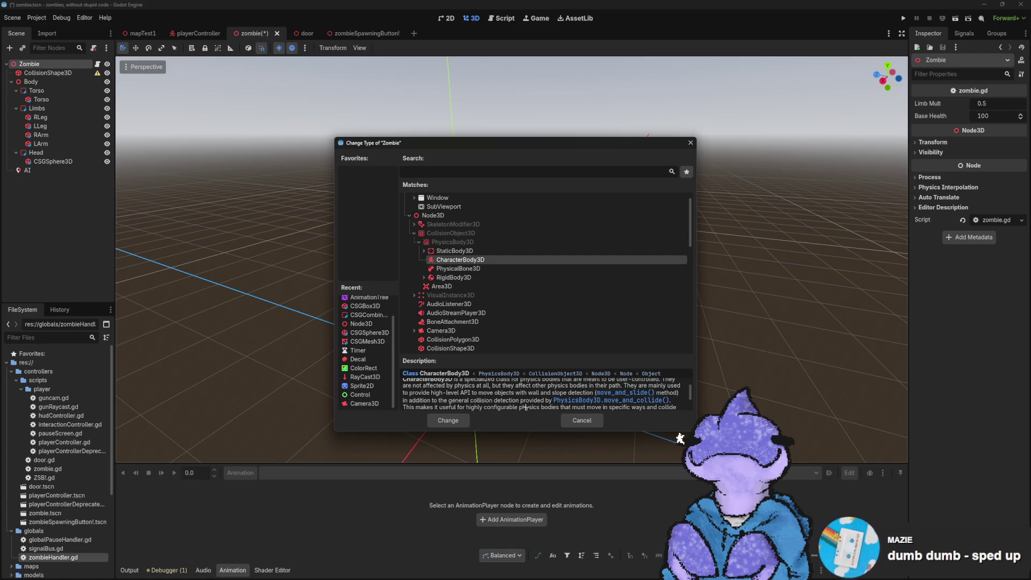
scroll(525, 407, down, 3)
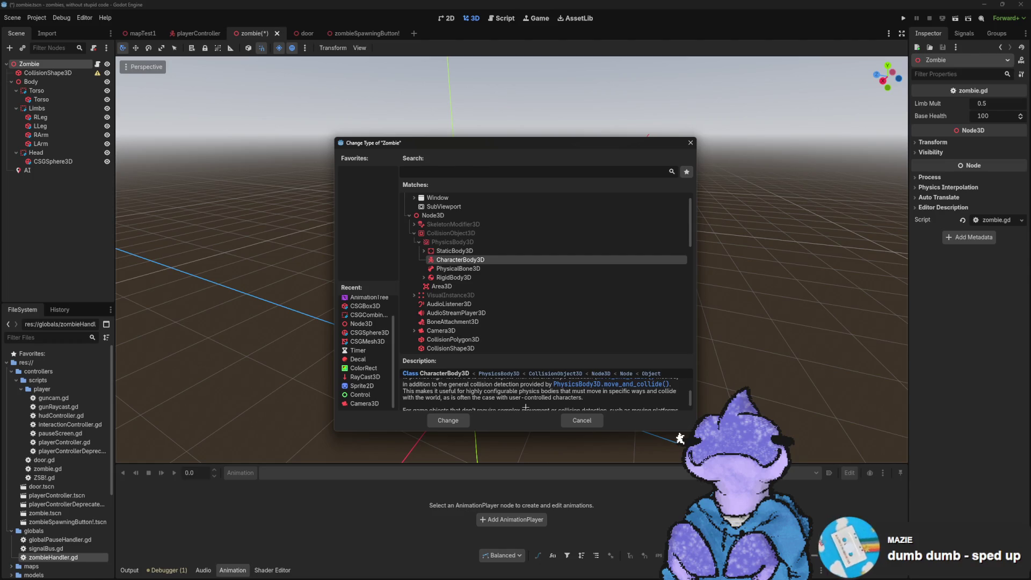
scroll(525, 407, down, 3)
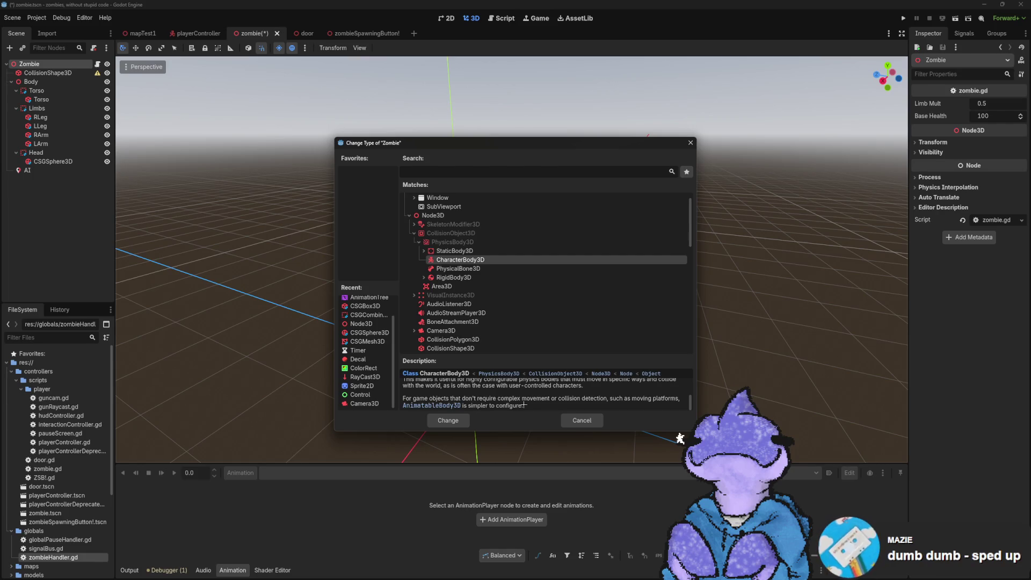
click(424, 251)
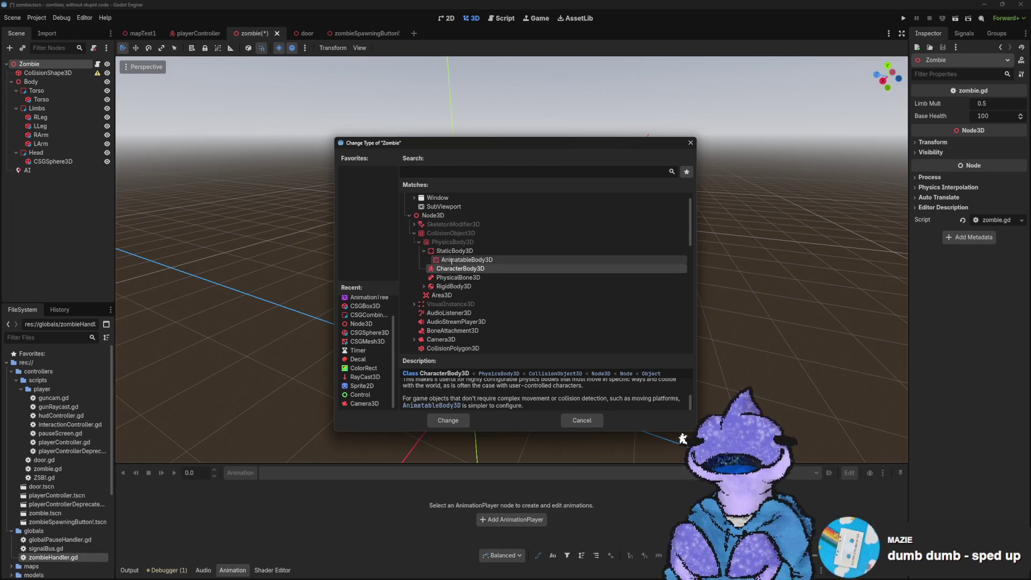
click(451, 262)
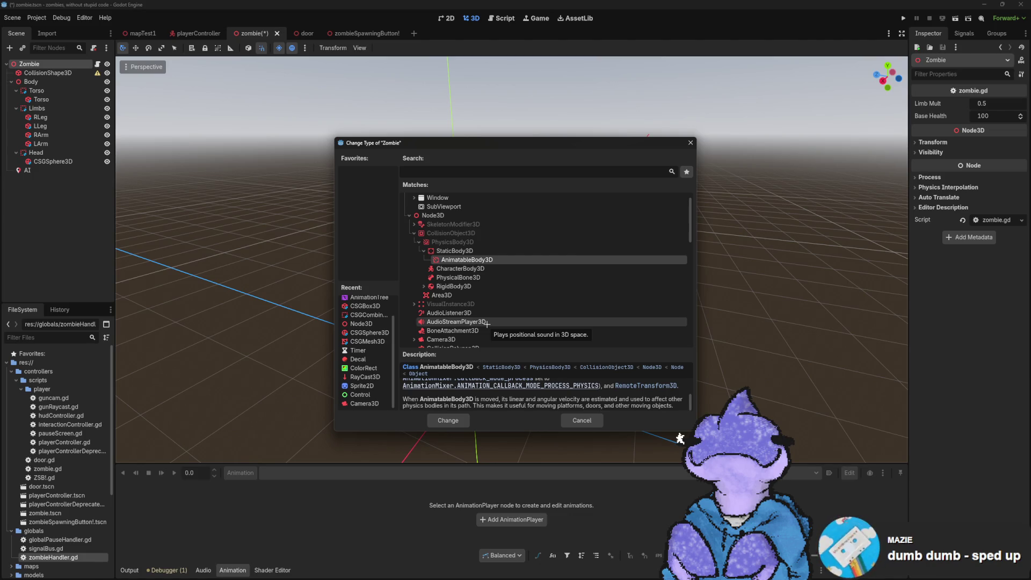
Step: Double-click CharacterBody3D to convert the Zombie root node
scroll(562, 405, up, 5)
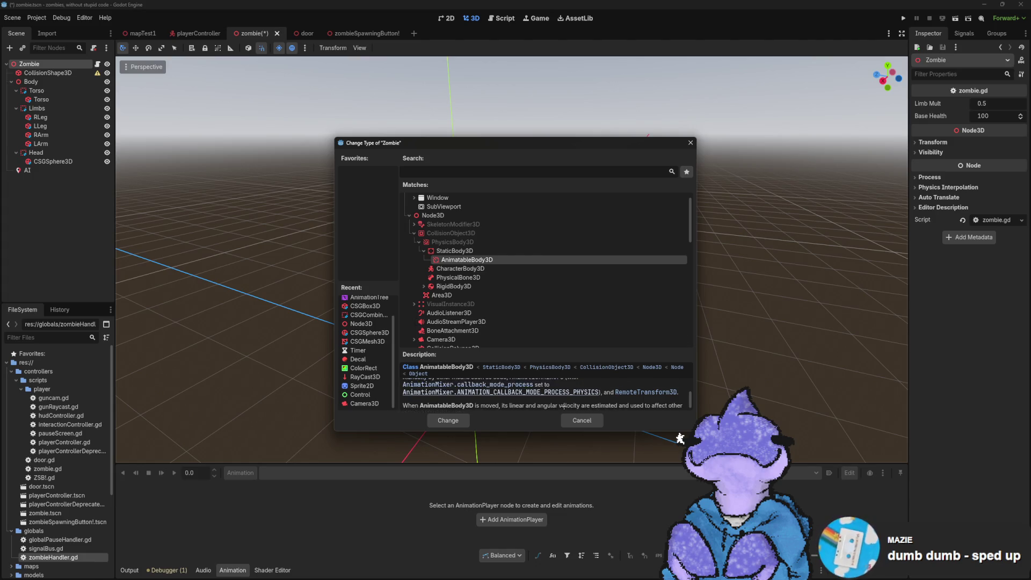
scroll(564, 407, down, 1)
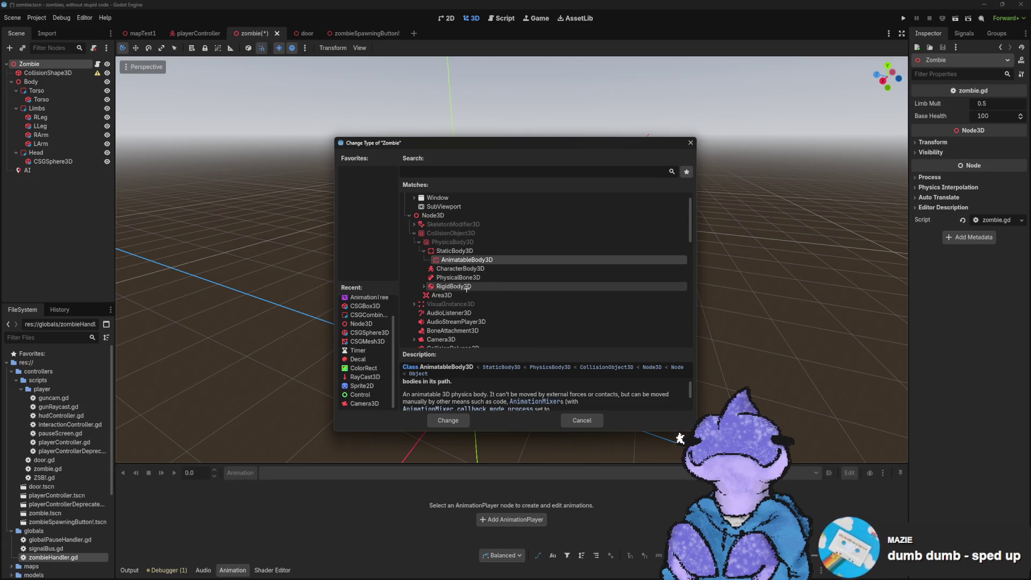
double_click(461, 268)
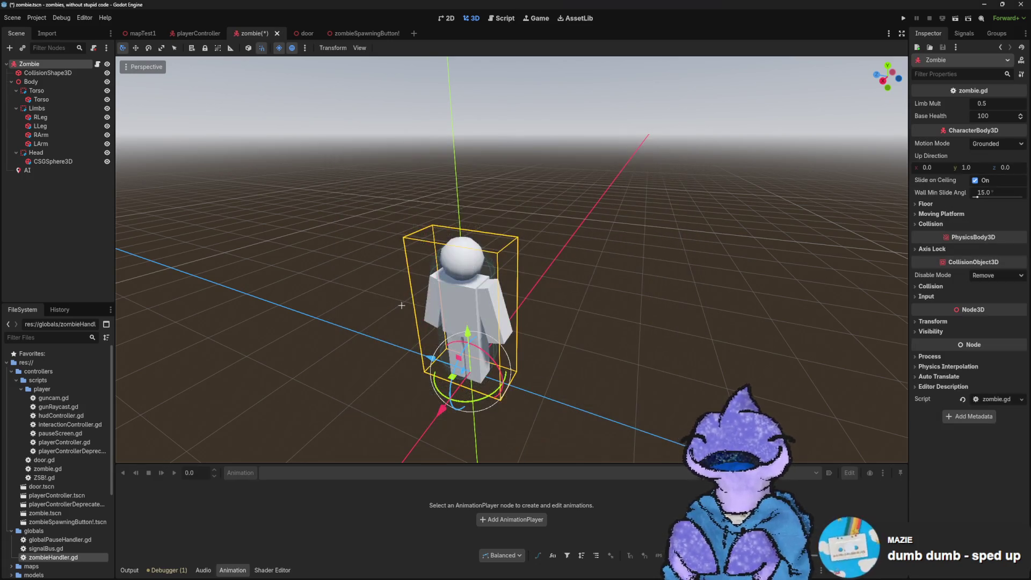
Step: Deselect the Zombie node, then orbit and zoom the viewport onto the zombie's front
click(41, 235)
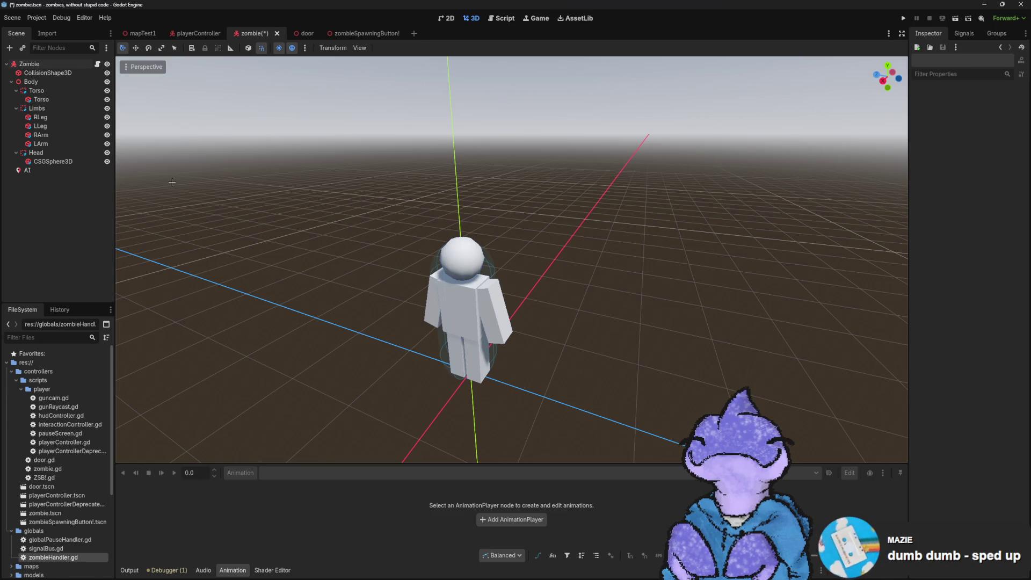
mouse_move(285, 216)
mouse_down()
mouse_move(311, 212)
mouse_move(317, 192)
mouse_move(307, 218)
mouse_up()
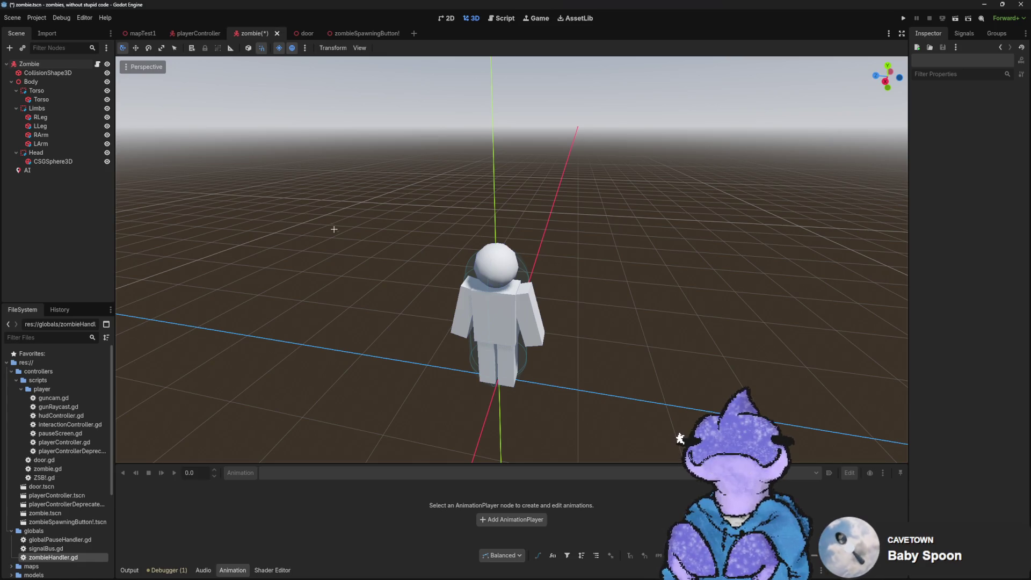
scroll(334, 229, up, 5)
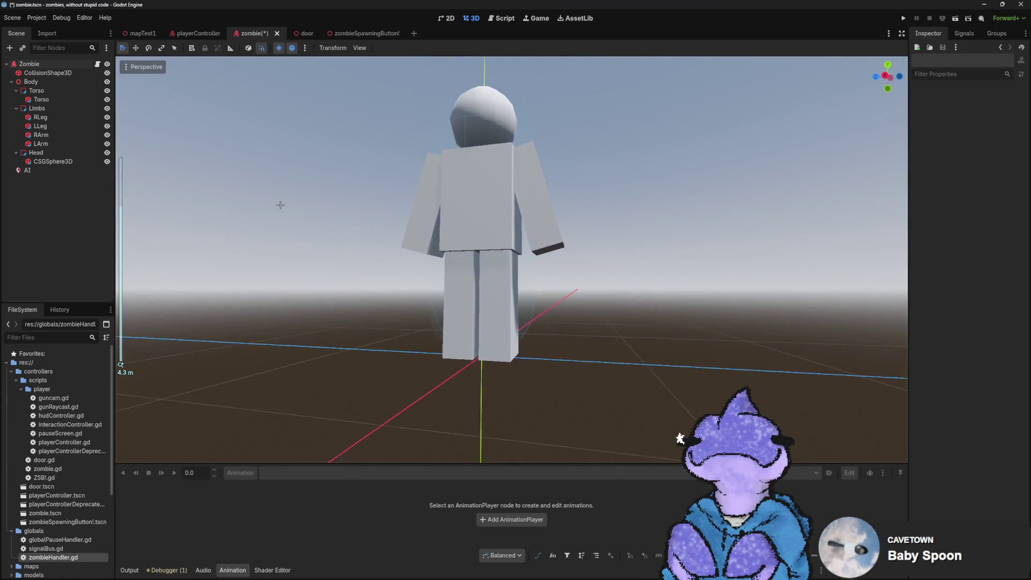
scroll(285, 215, down, 4)
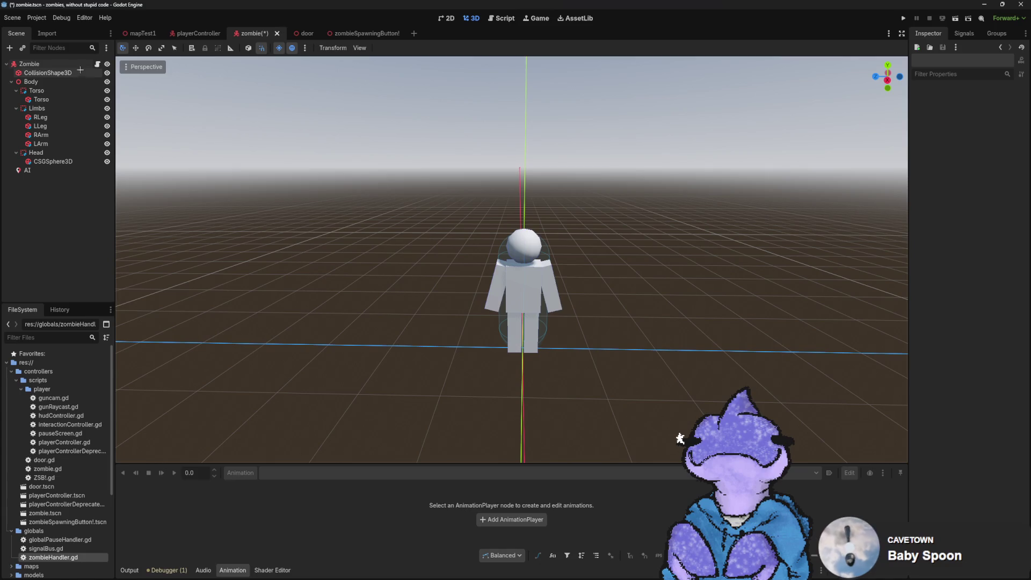
Step: Reselect the Zombie root and expand its Collision section showing Layer and Mask 1
click(53, 64)
click(52, 73)
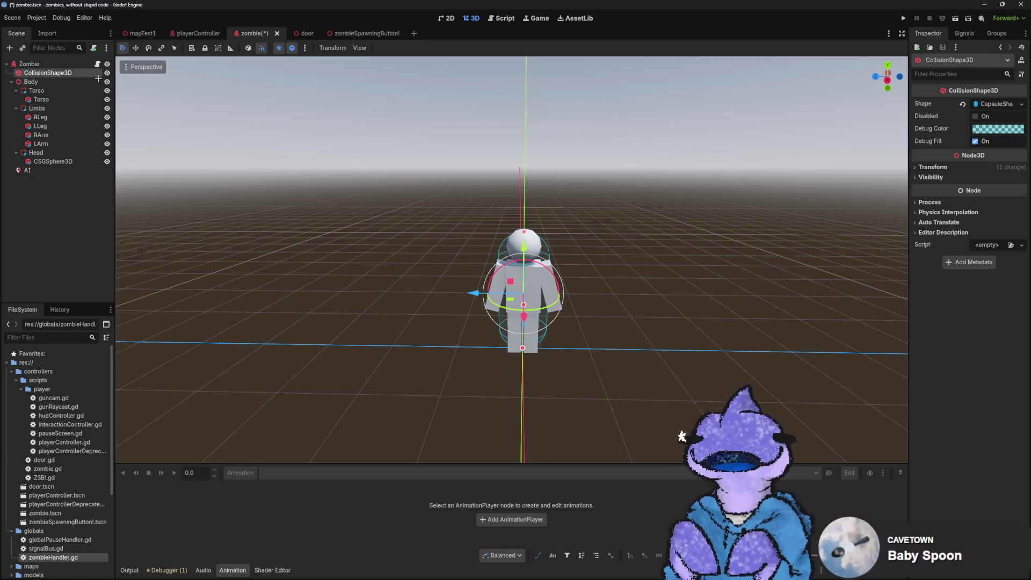
click(65, 64)
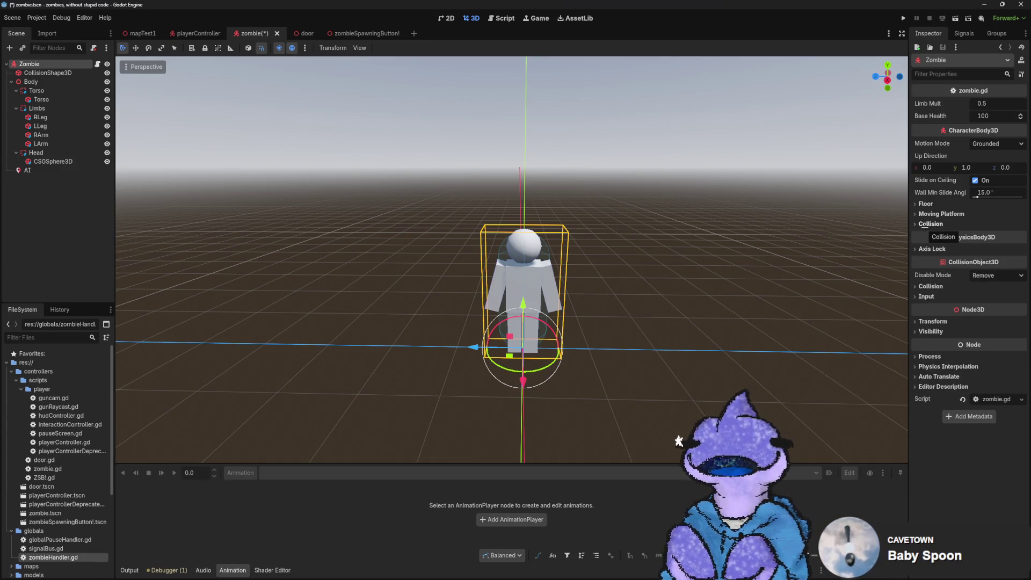
click(932, 285)
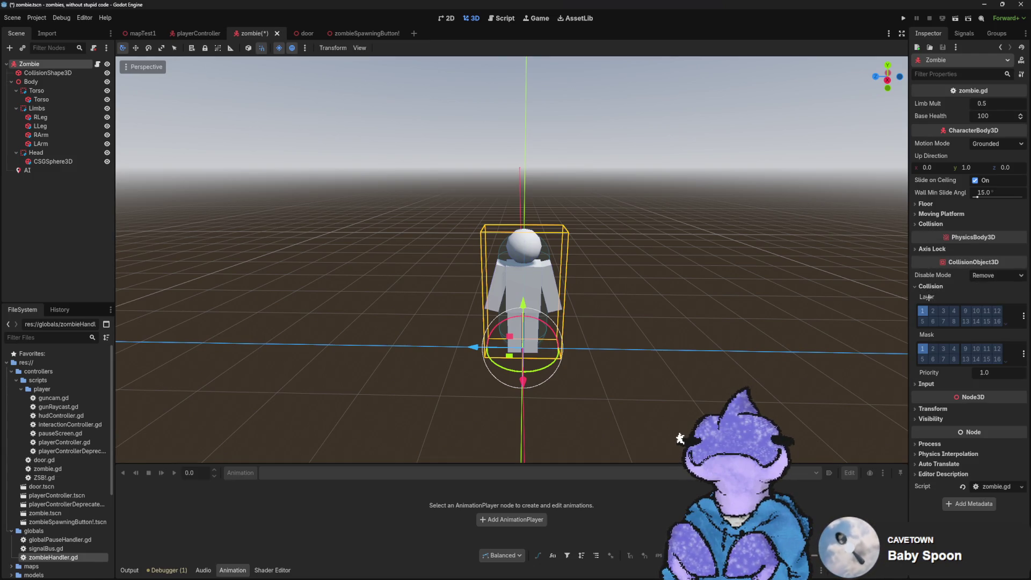
right_click(928, 297)
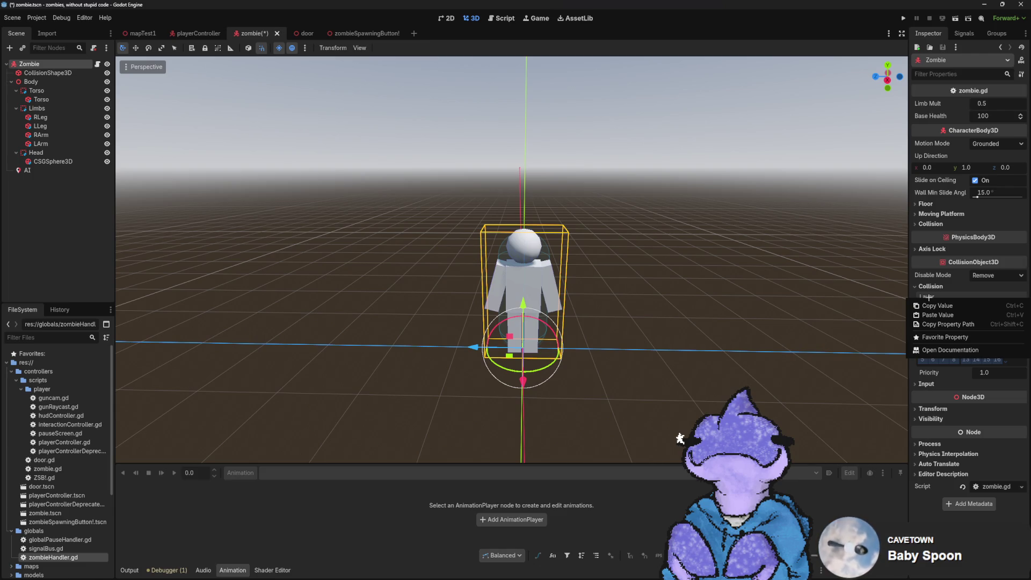
click(939, 280)
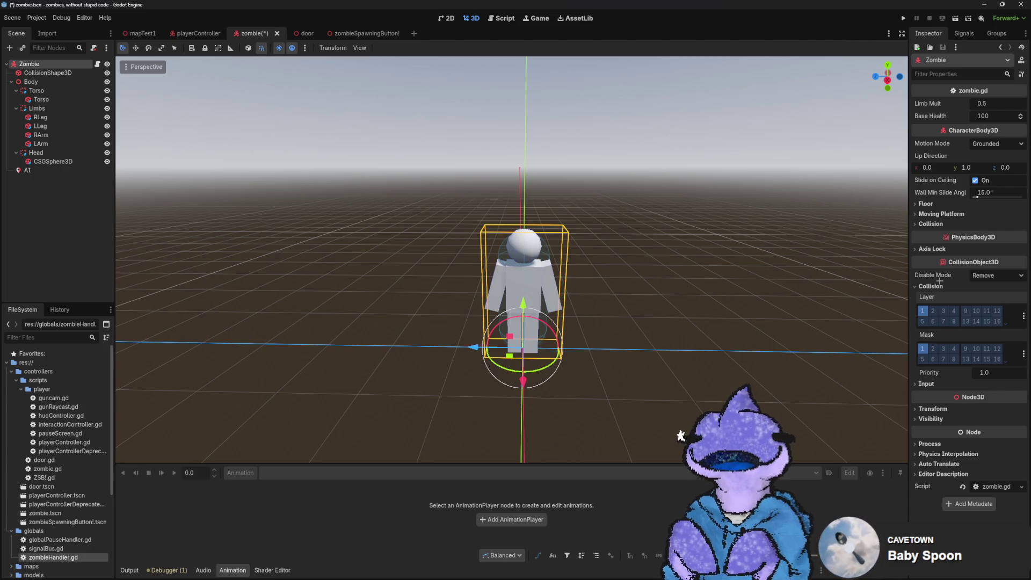
click(63, 91)
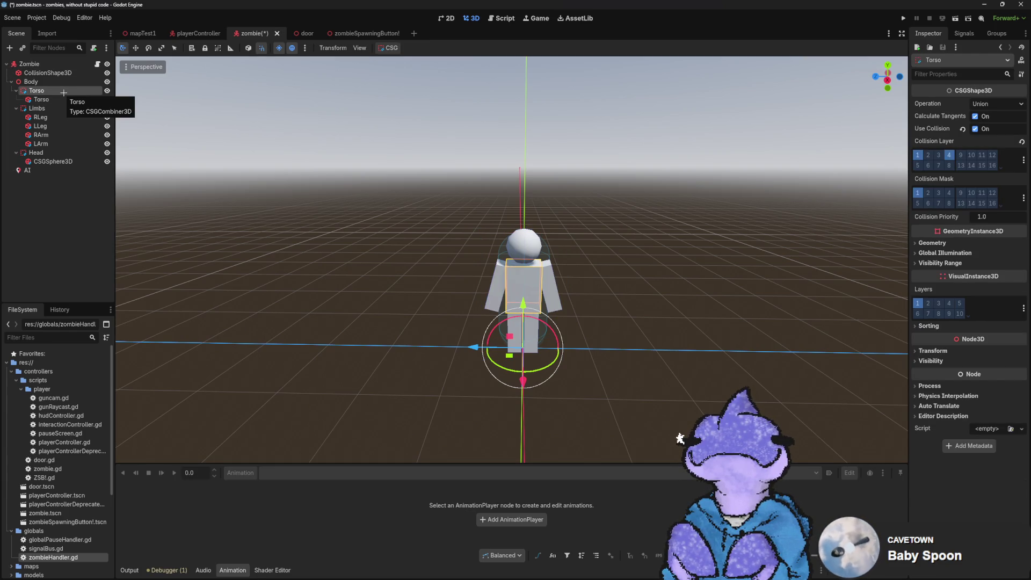
click(63, 83)
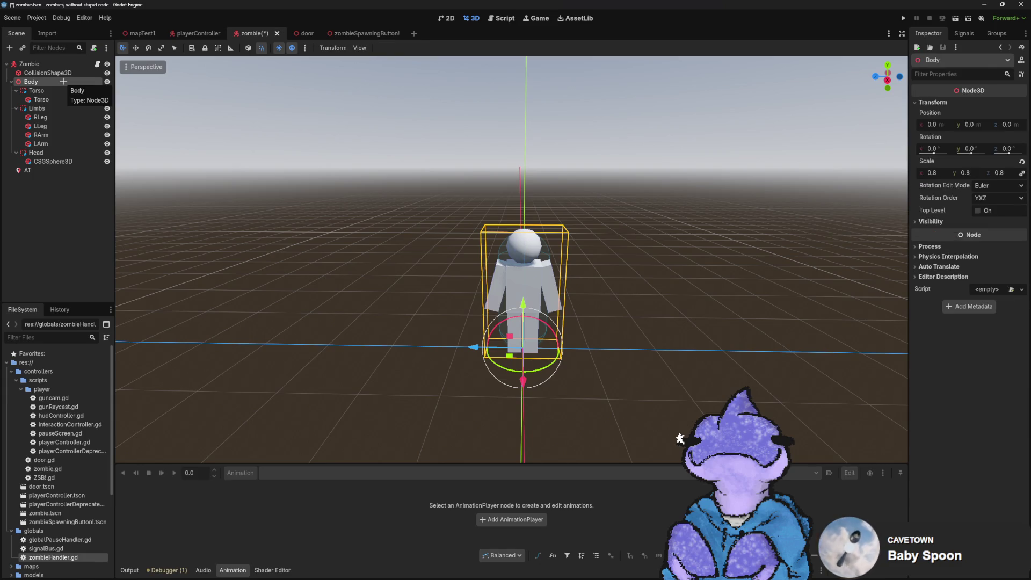
drag(285, 125, 260, 115)
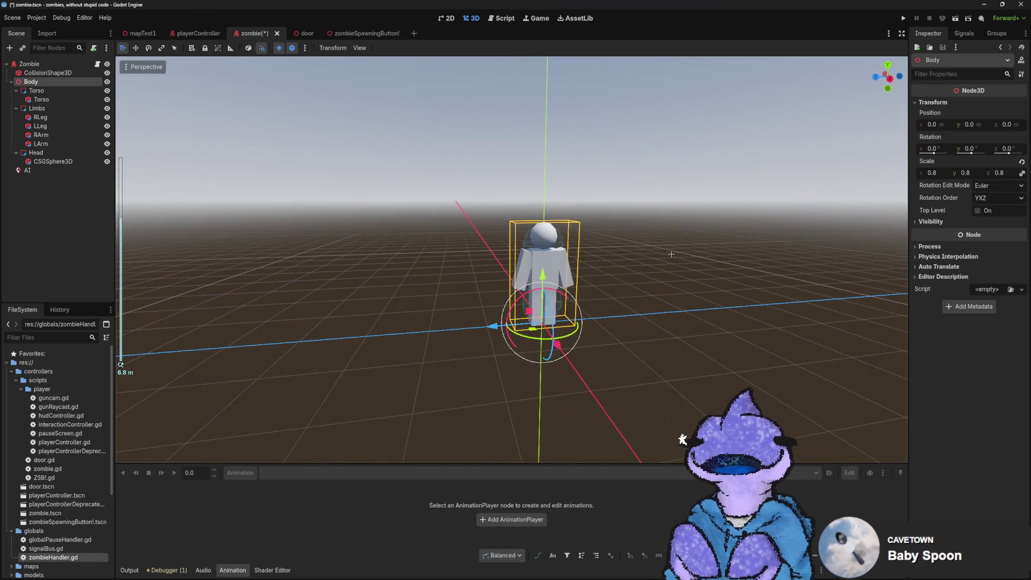
click(633, 257)
scroll(635, 272, down, 2)
mouse_move(635, 272)
mouse_down()
mouse_move(644, 357)
mouse_move(646, 269)
mouse_move(603, 341)
mouse_move(500, 257)
mouse_move(660, 295)
mouse_move(676, 280)
mouse_up()
scroll(644, 350, up, 3)
scroll(647, 306, up, 2)
scroll(649, 271, down, 3)
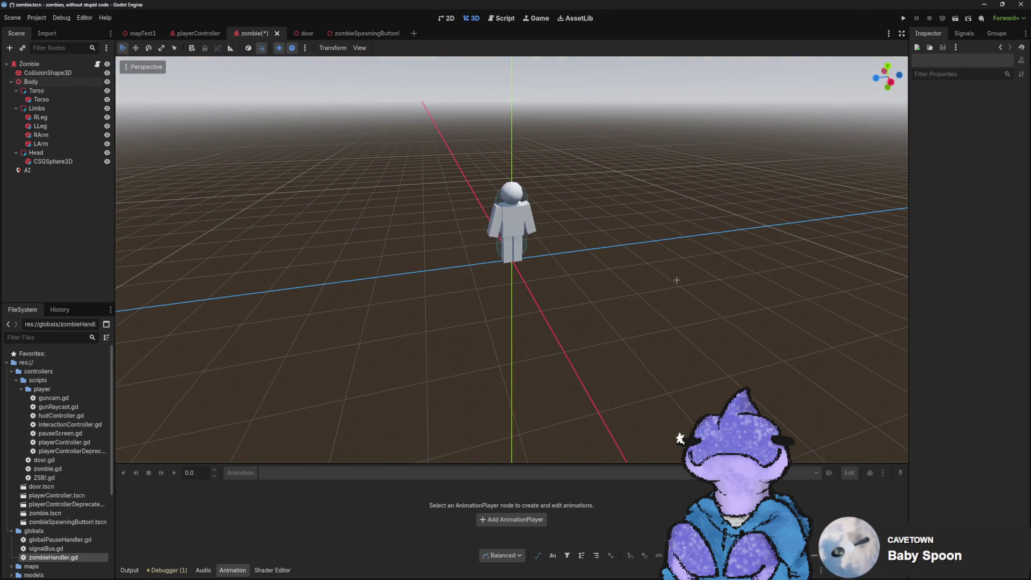
mouse_move(508, 270)
mouse_down()
mouse_move(494, 292)
mouse_move(564, 334)
mouse_move(702, 299)
mouse_move(756, 264)
mouse_move(749, 317)
mouse_move(748, 279)
mouse_move(727, 267)
mouse_move(402, 255)
mouse_up()
scroll(751, 316, down, 2)
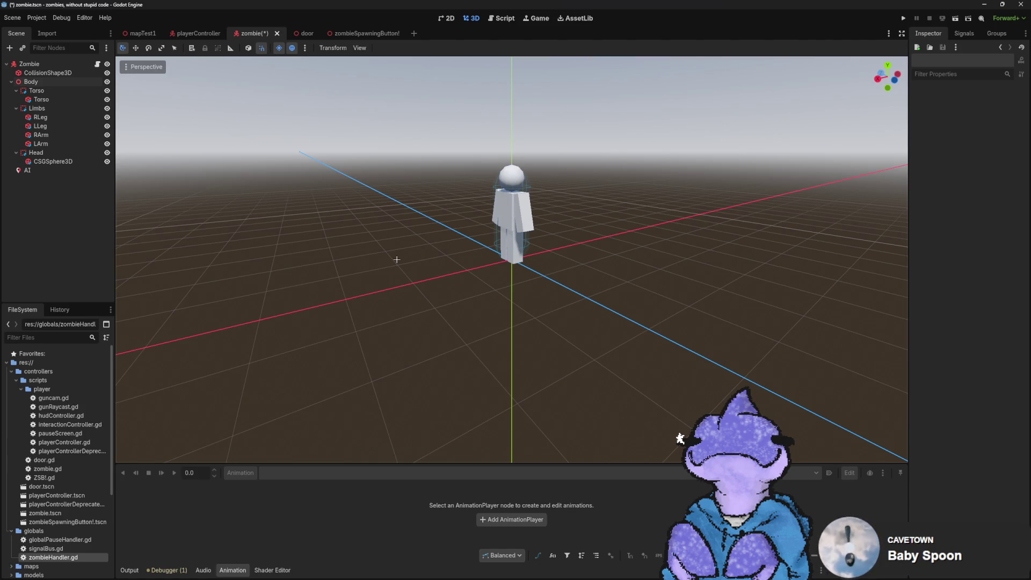
scroll(538, 256, up, 5)
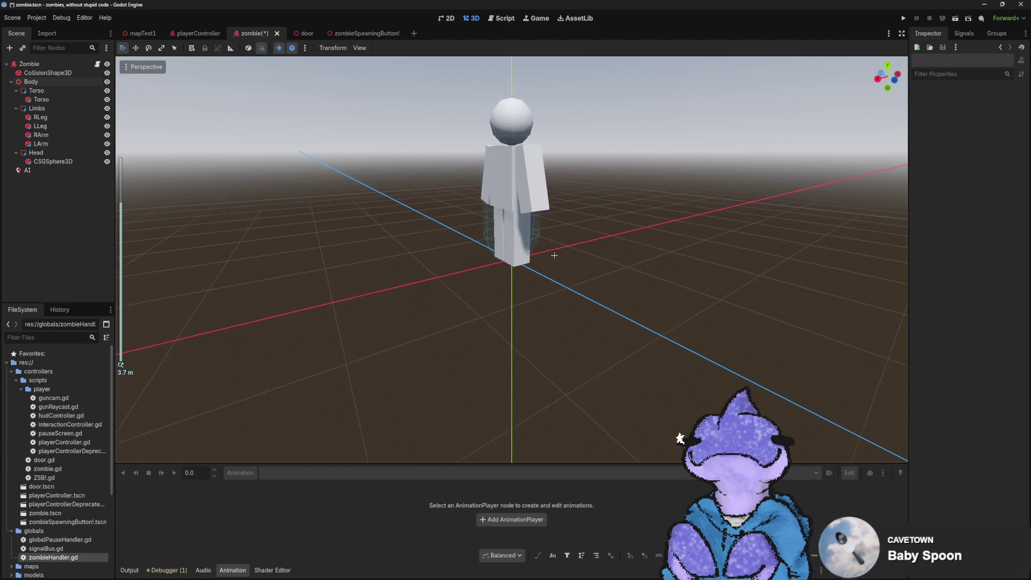
drag(538, 257, 369, 240)
scroll(367, 241, down, 3)
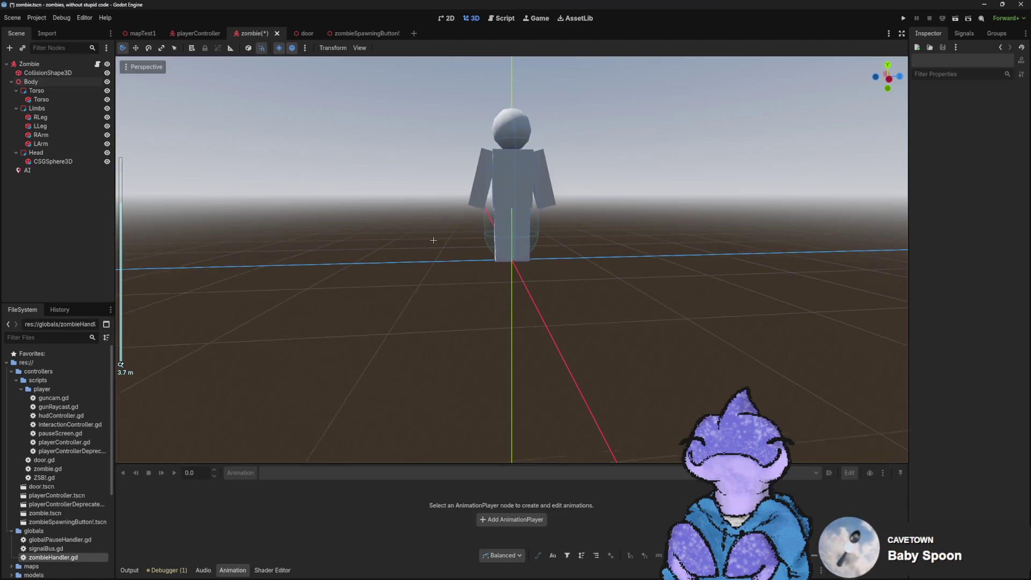
mouse_move(430, 239)
mouse_down()
mouse_move(422, 283)
mouse_move(274, 272)
mouse_move(214, 246)
mouse_up()
drag(421, 211, 376, 224)
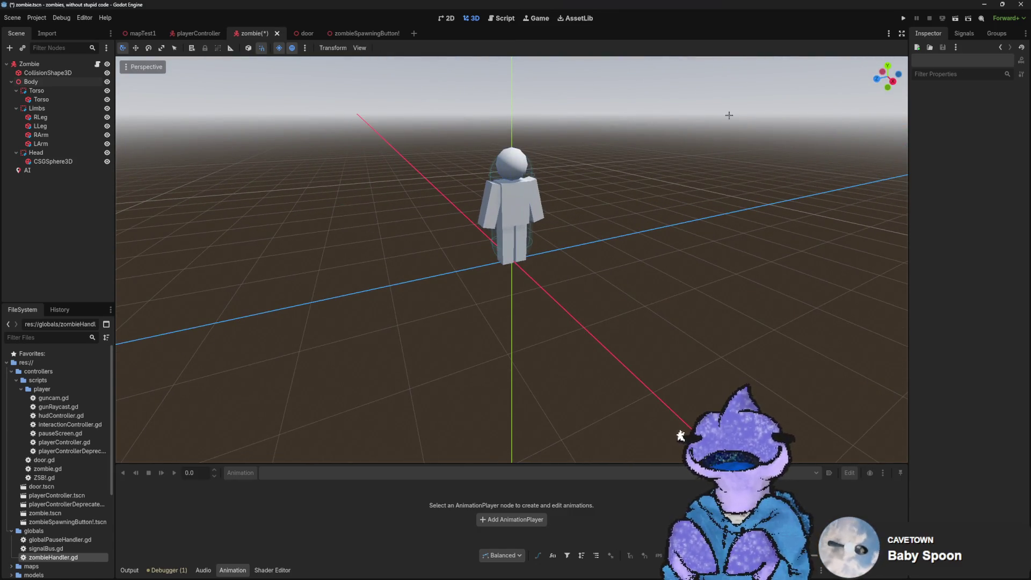
Step: Run the project and fire four shots at the zombie dummy
click(904, 17)
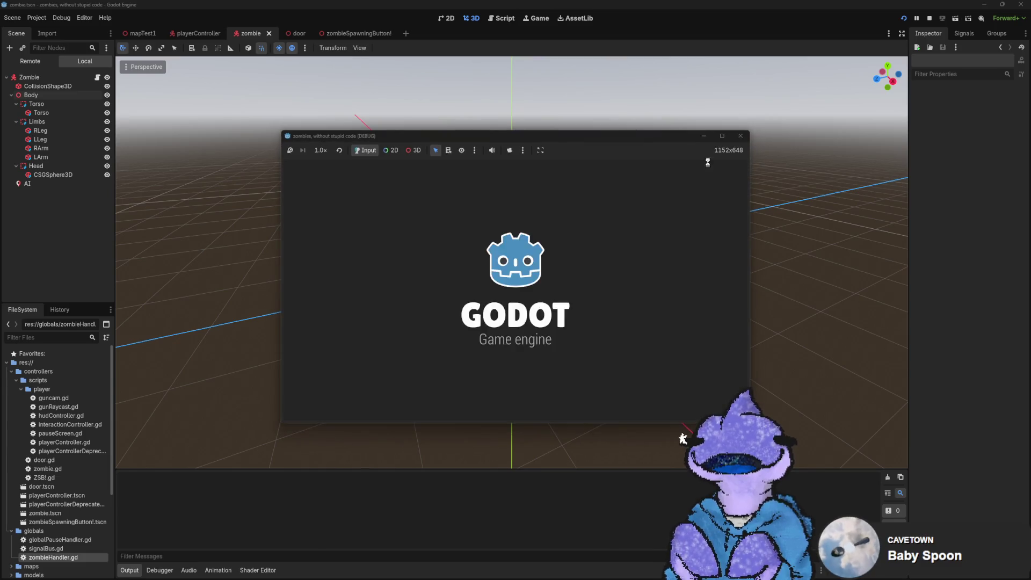
mouse_move(516, 288)
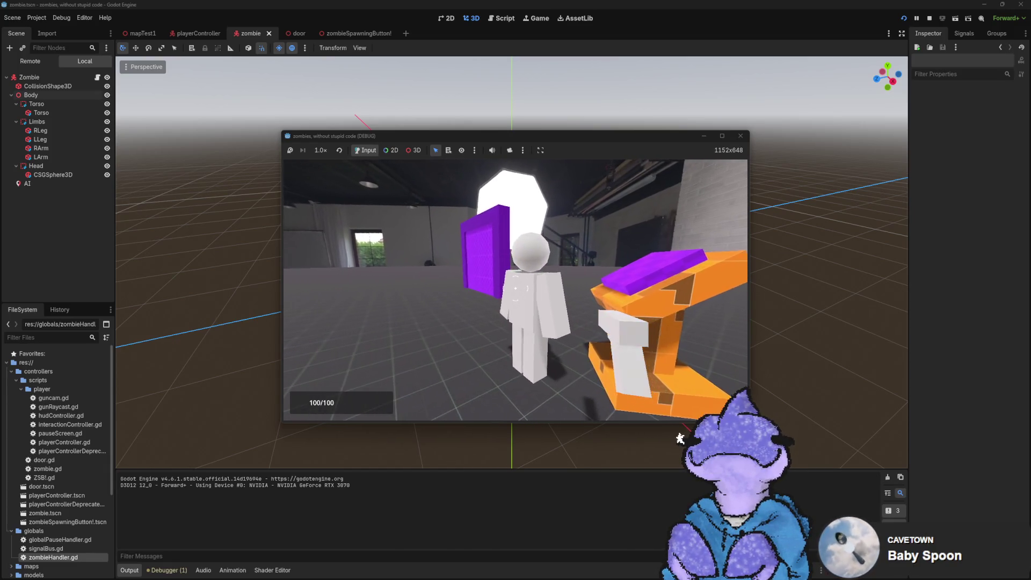
click(515, 288)
click(516, 289)
click(516, 288)
click(515, 289)
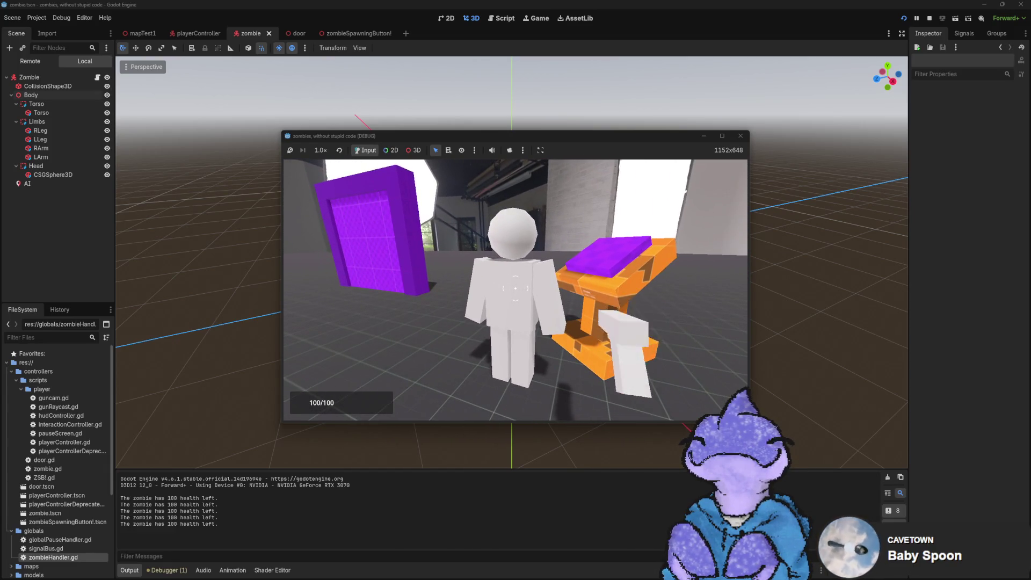
click(515, 289)
click(516, 288)
click(516, 288)
click(515, 288)
click(515, 288)
click(515, 288)
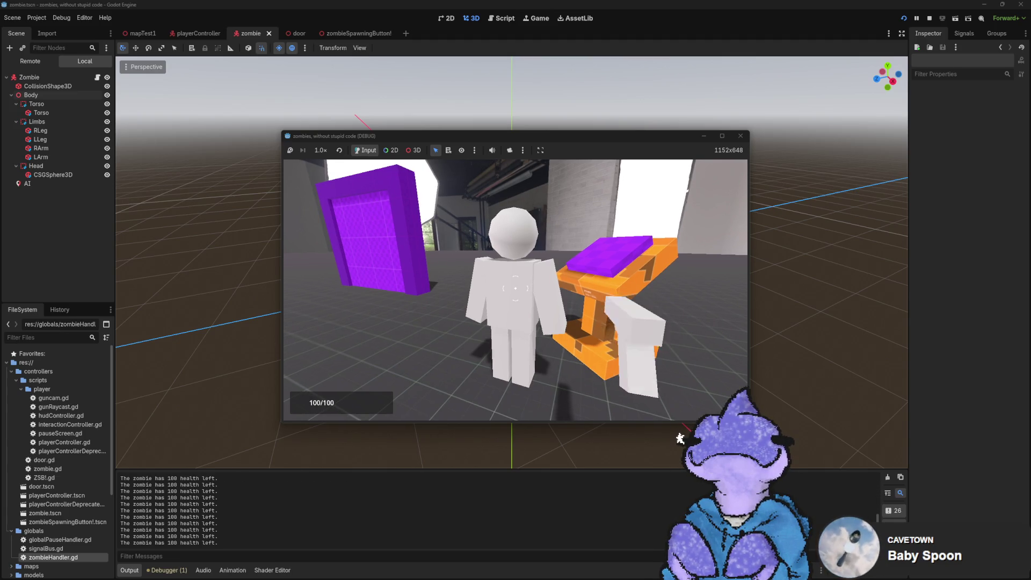
Step: Shoot the zombie's limbs for 5 damage each, then headshot it until it logs DEAD!
click(516, 289)
click(516, 288)
click(516, 288)
click(516, 289)
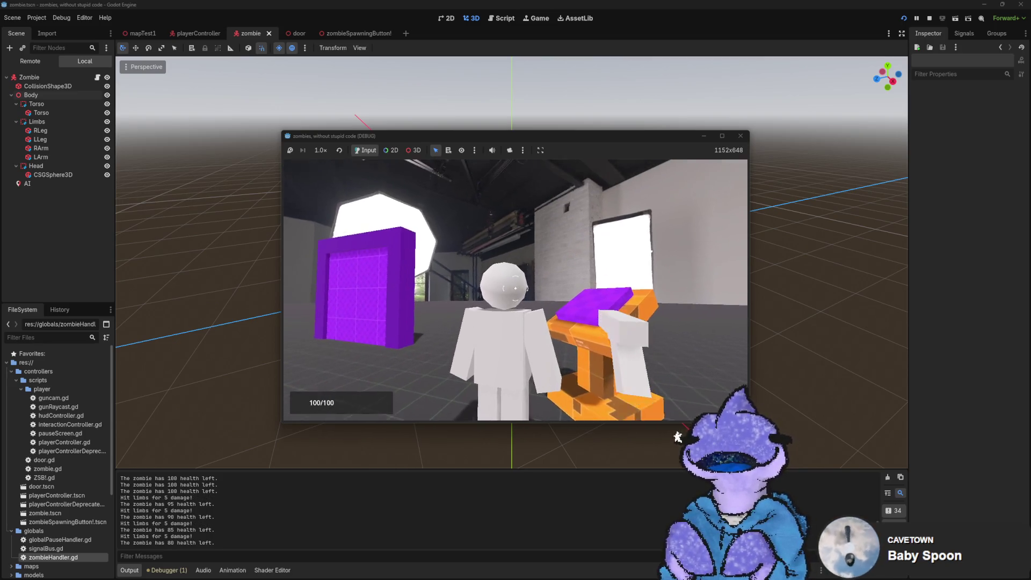
click(516, 289)
click(515, 288)
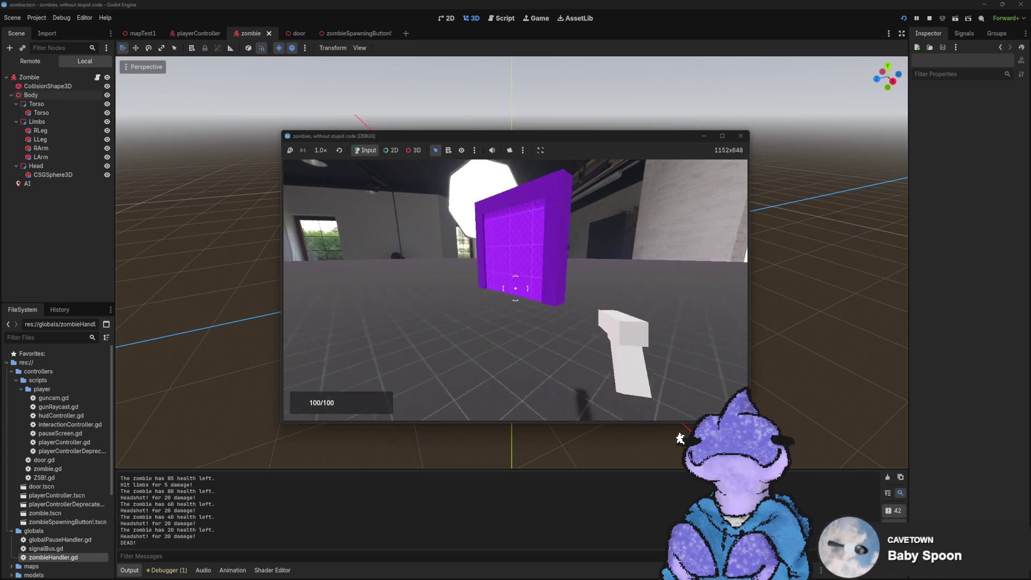
Step: Walk the player up to the purple door, then over to the orange zombie spawn button
key(w)
key(d)
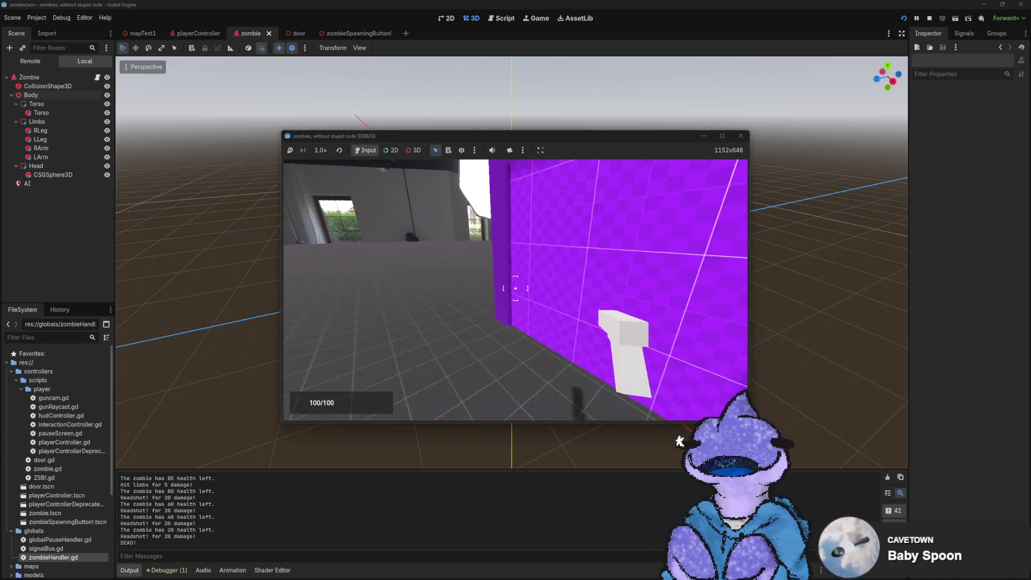
key(w)
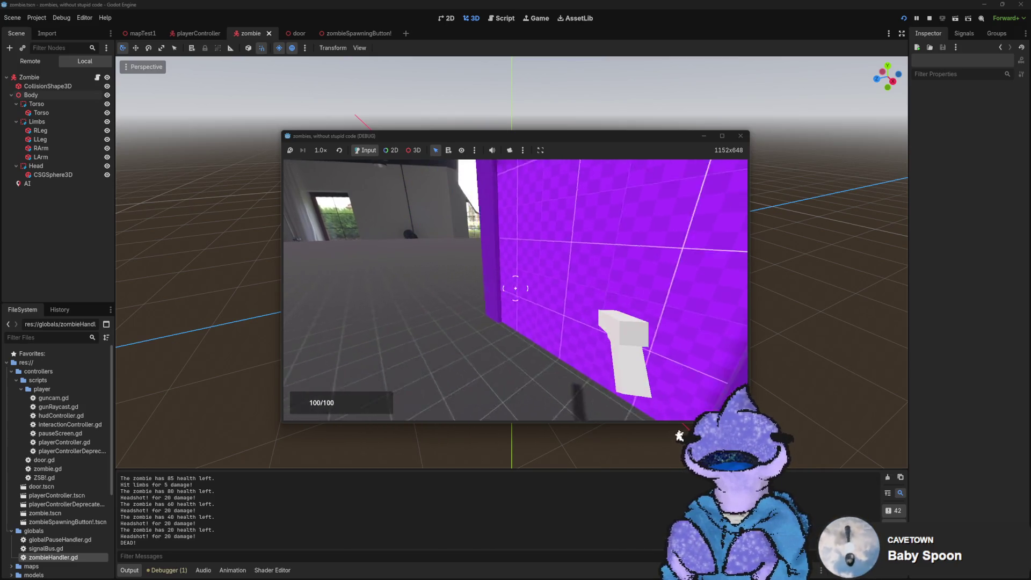
key(w)
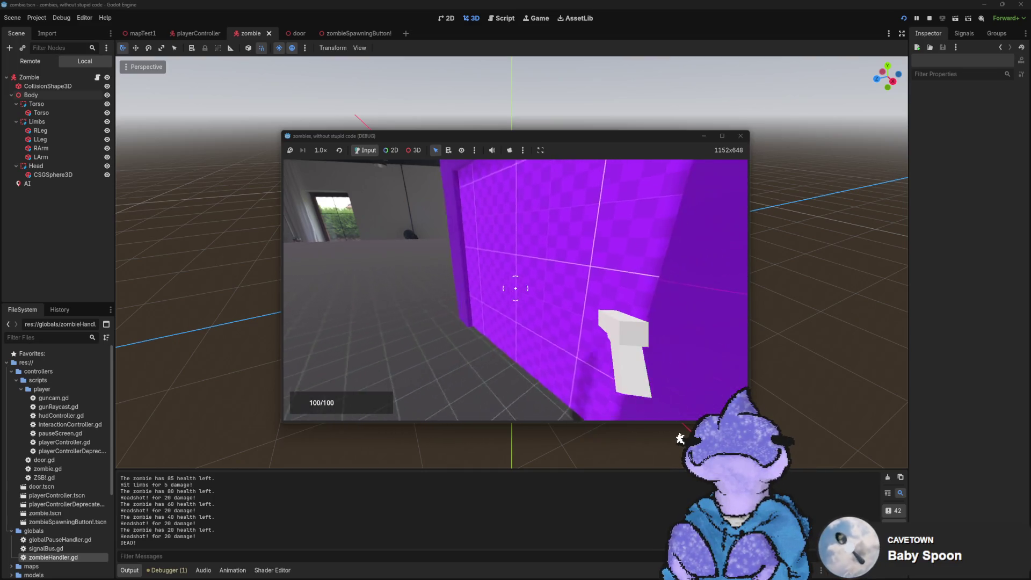
key(w)
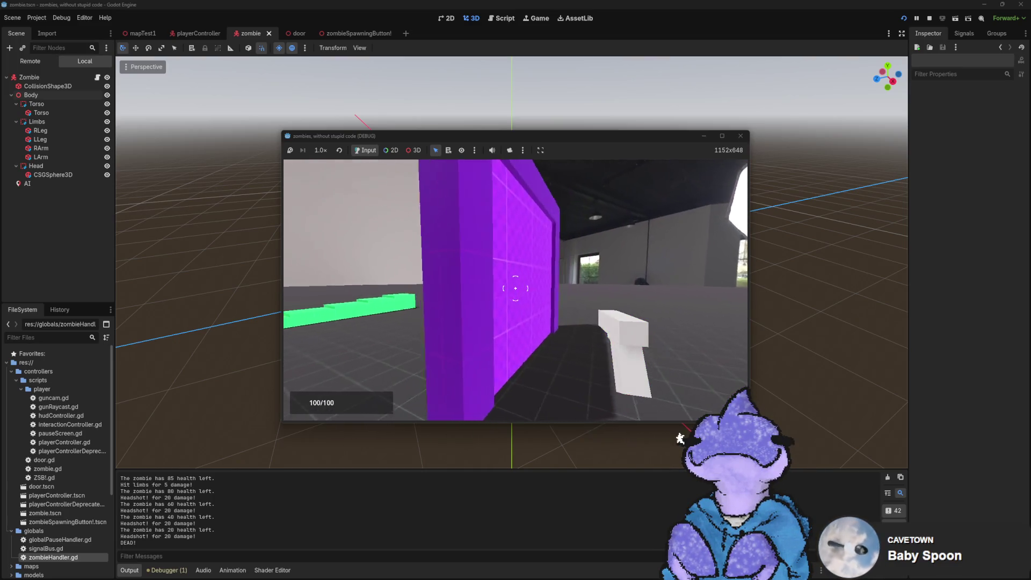
key(w)
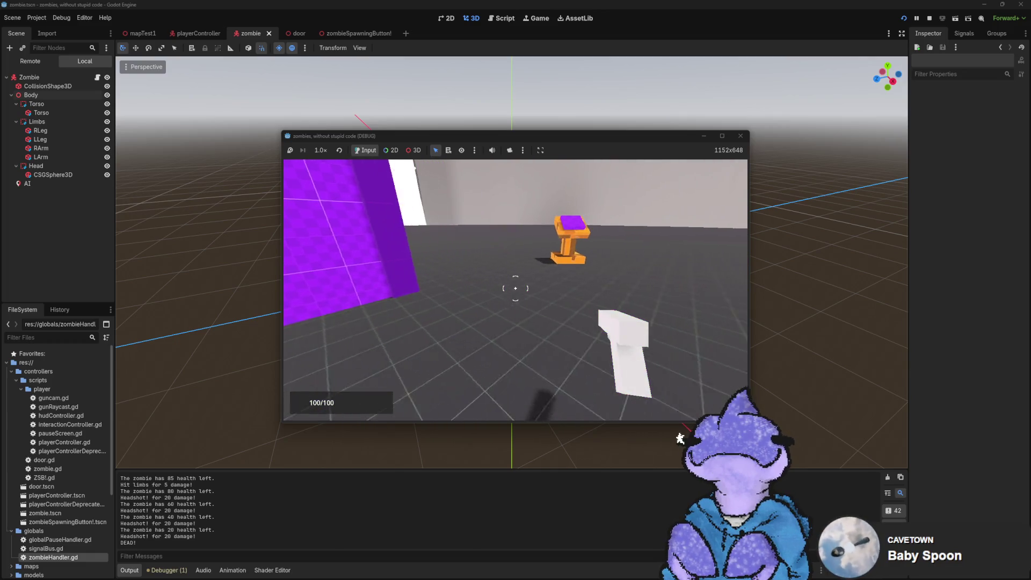
key(d)
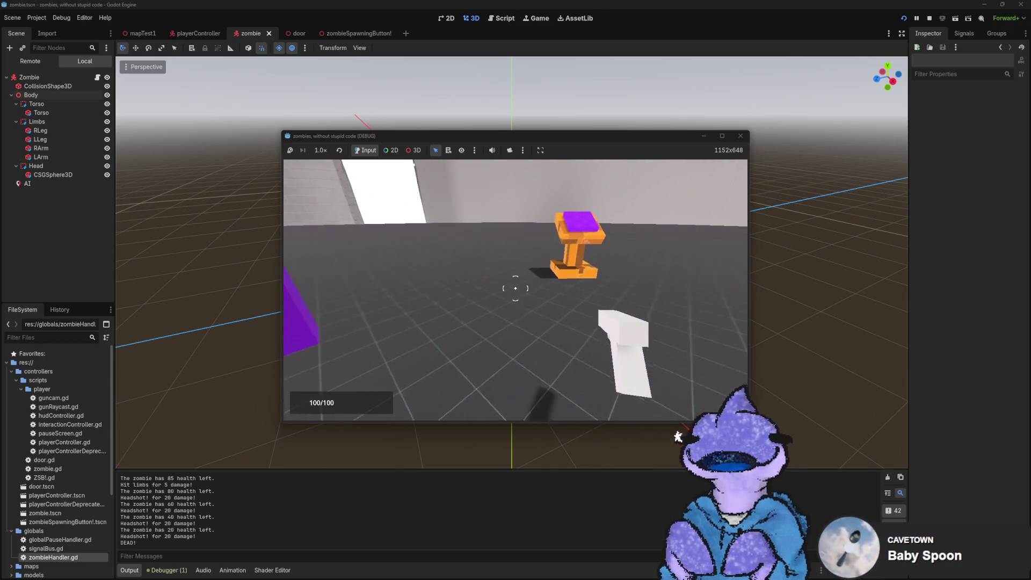
key(d)
key(s)
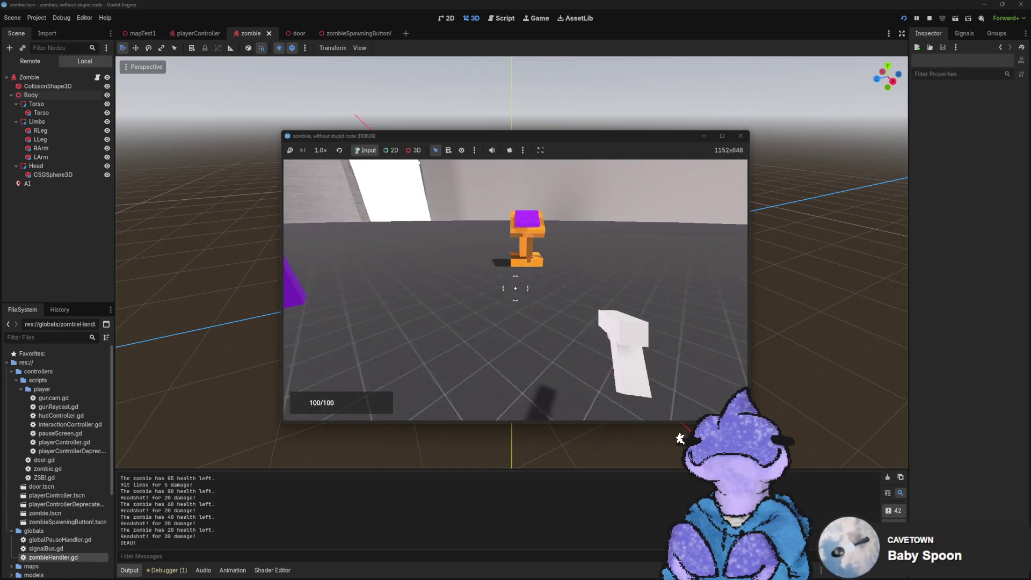
key(w)
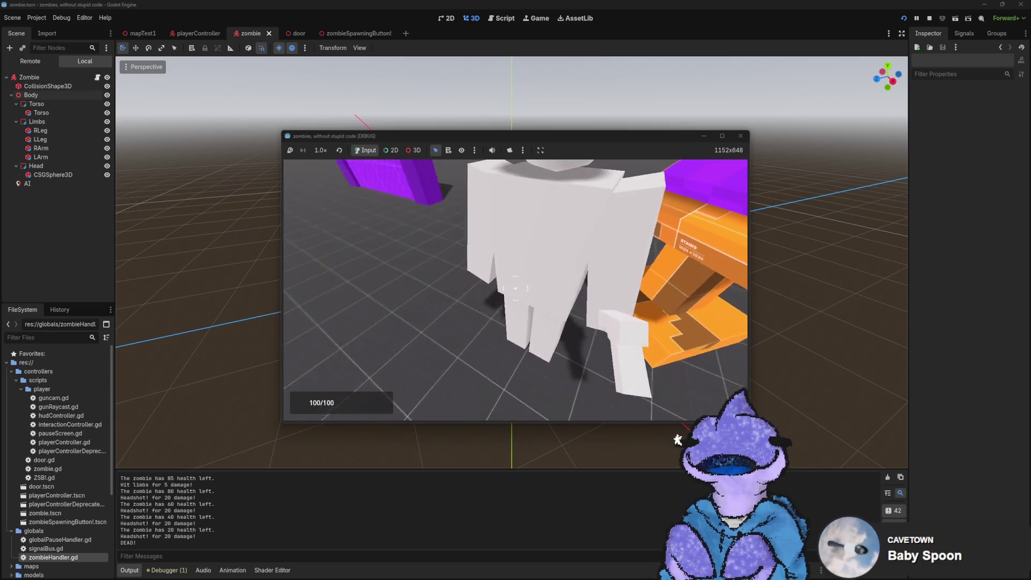
Step: Stop the running game and open Project Settings on the General list
key(F8)
click(36, 17)
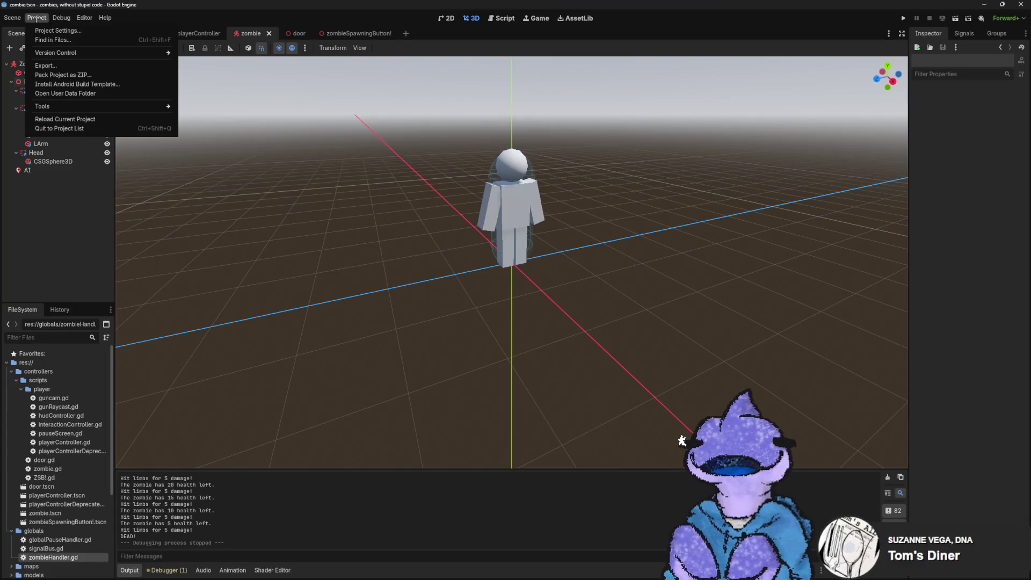
click(53, 29)
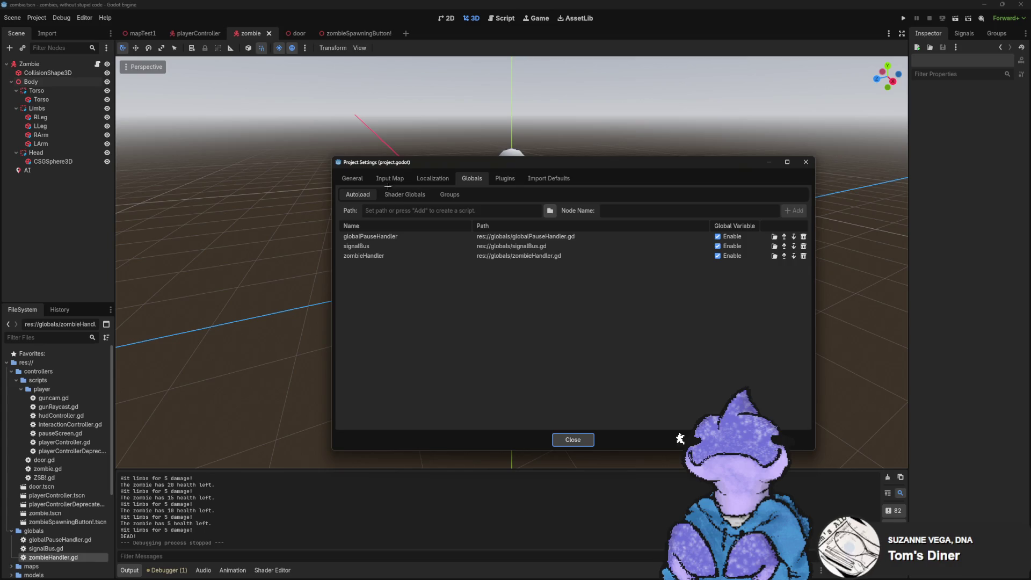
click(353, 178)
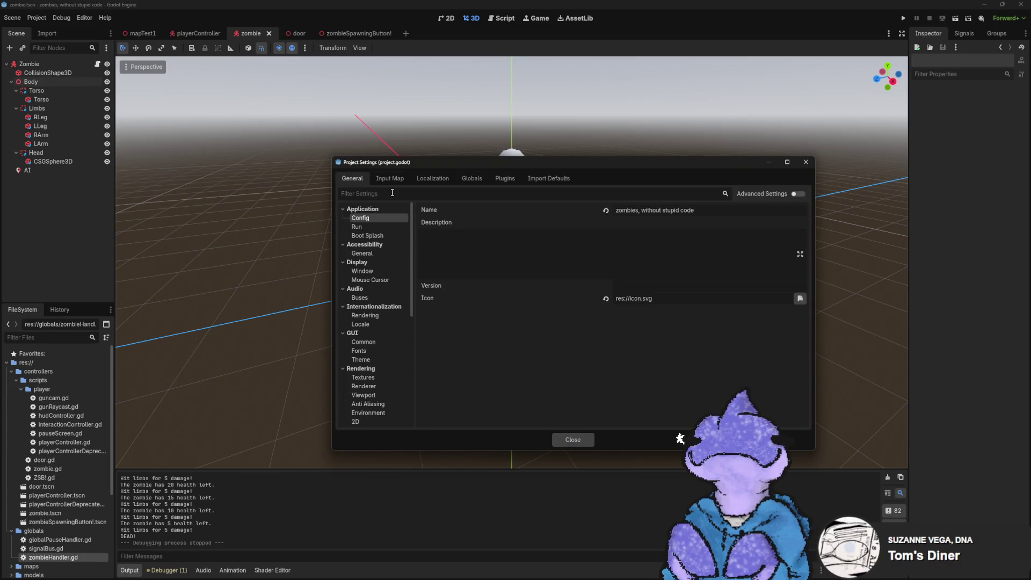
Step: Filter settings by 'default' and view 3D physics, animation compatibility and audio bus defaults
text(collision)
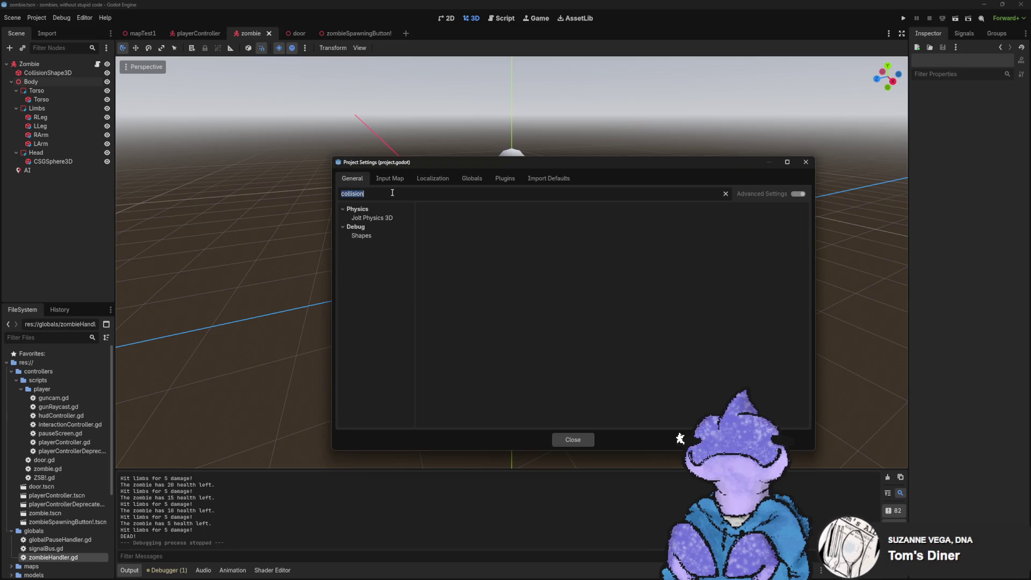
click(354, 195)
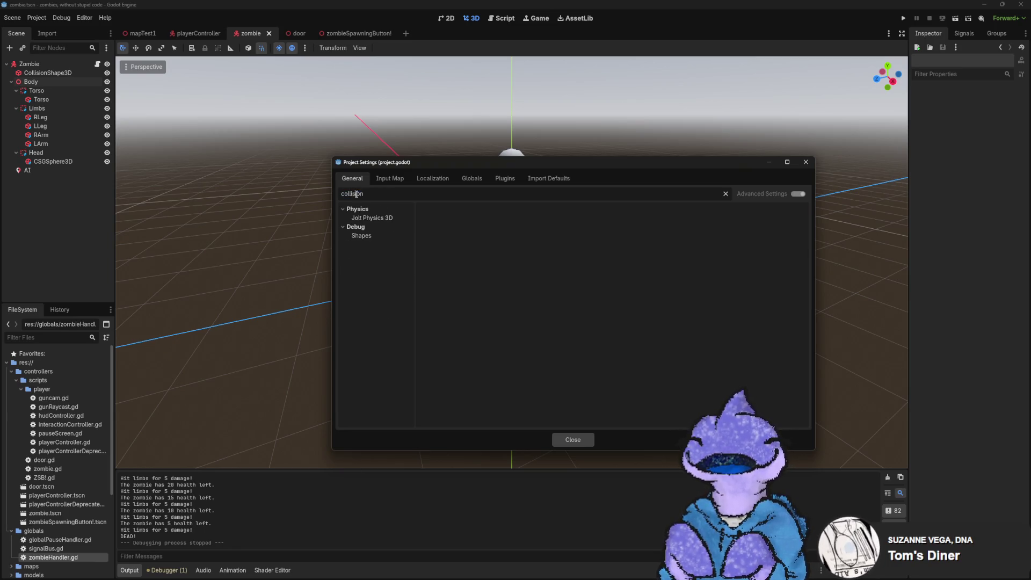
text(s)
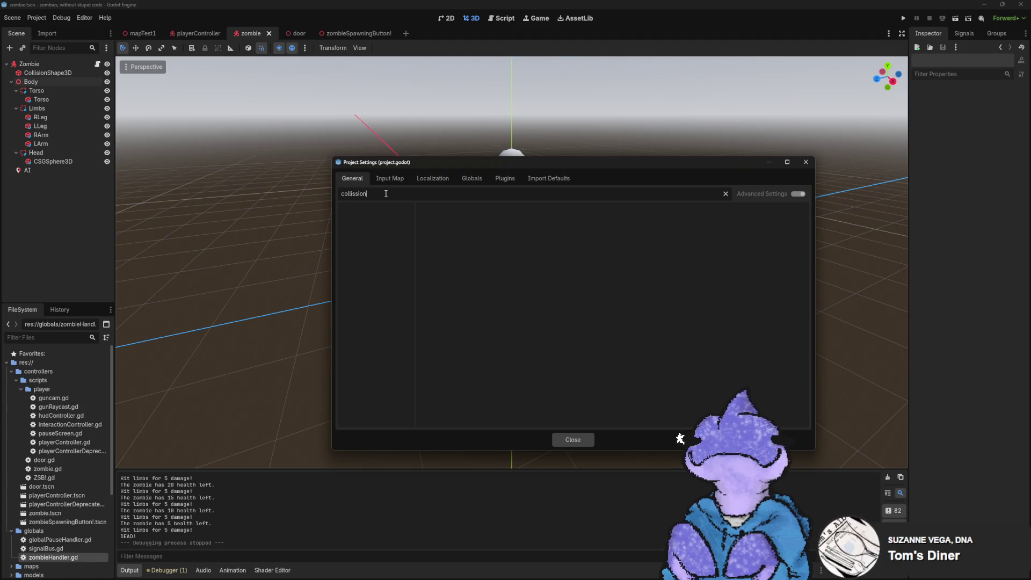
key(BackSpace)
key(BackSpace)
key(BackSpace)
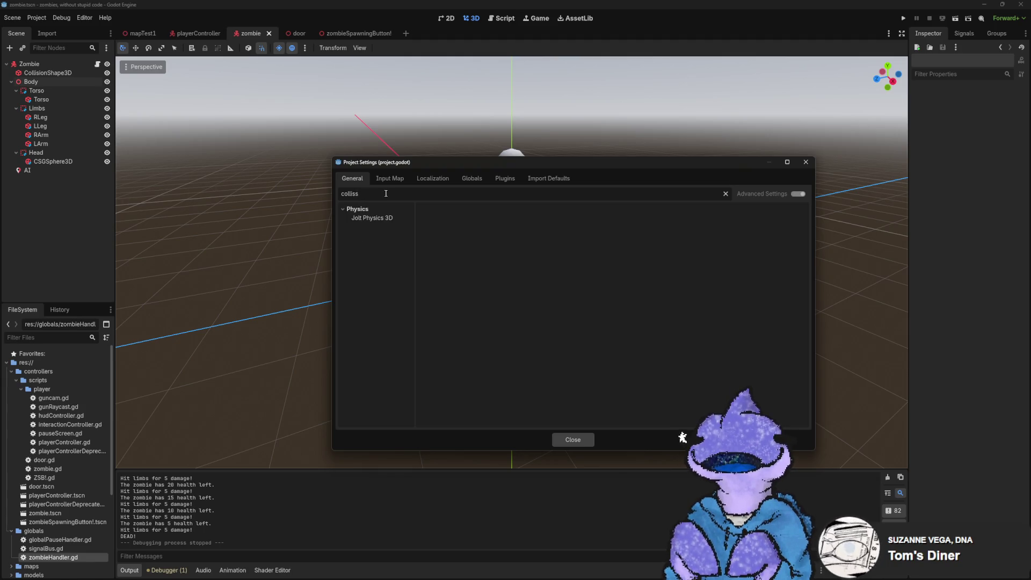
key(BackSpace)
key(BackSpace)
key(BackSpace)
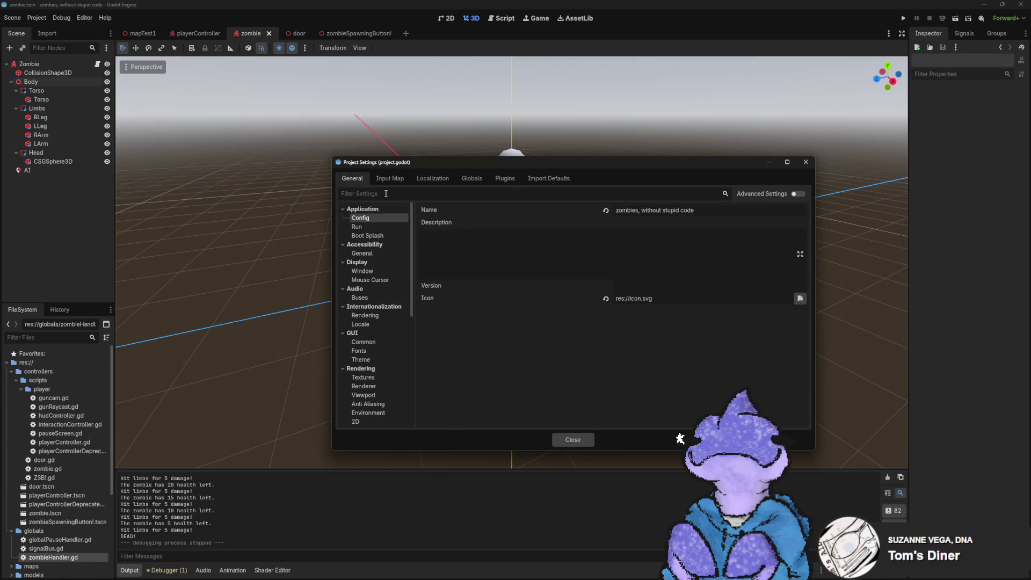
text(default)
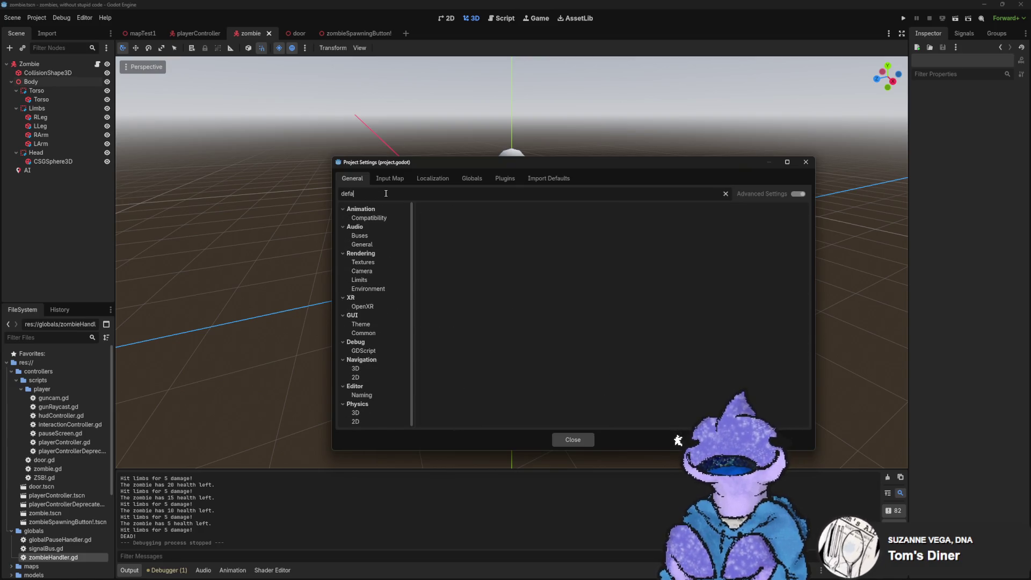
key(ctrl+a)
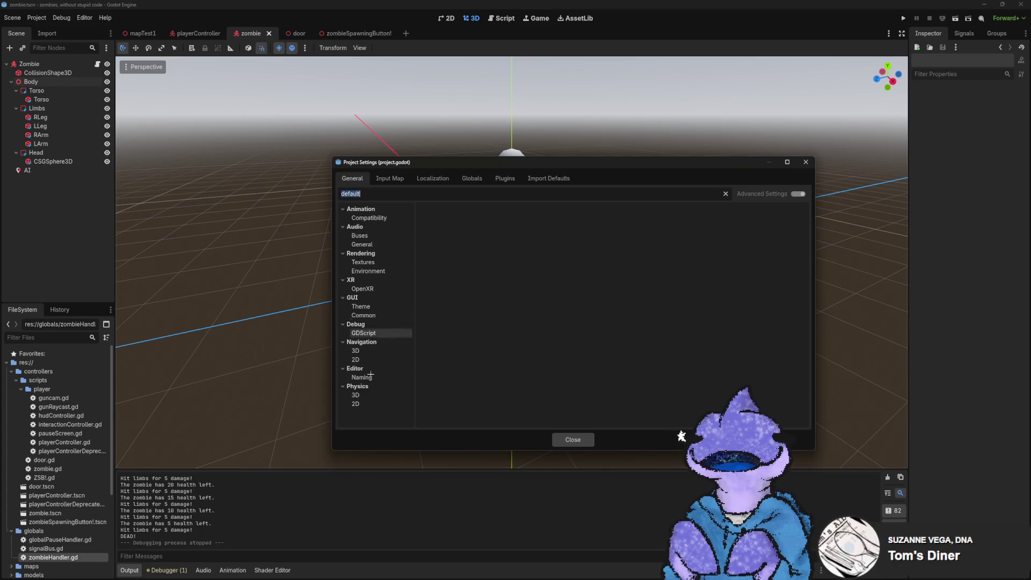
click(356, 395)
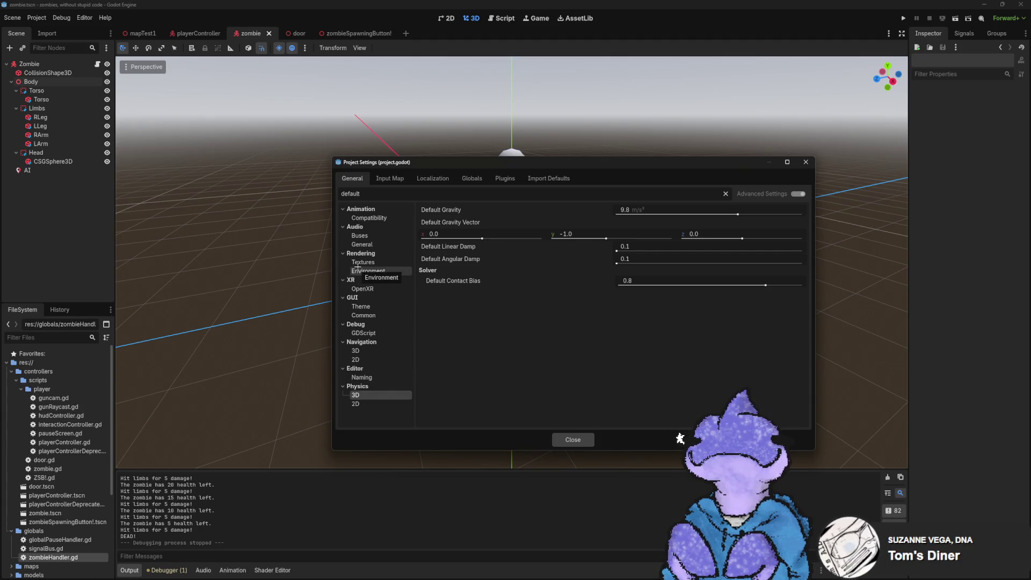
click(369, 217)
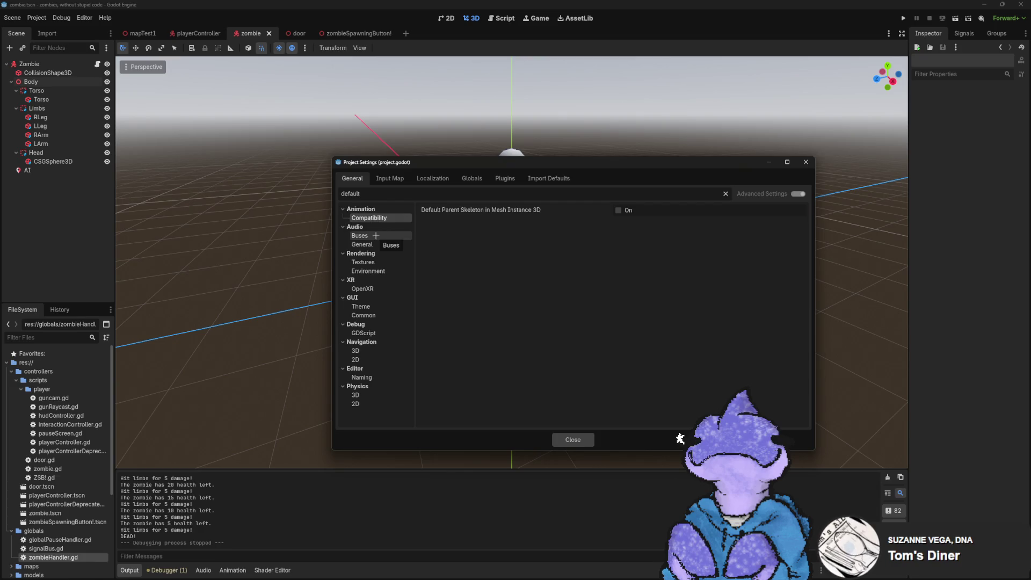
click(376, 236)
click(377, 244)
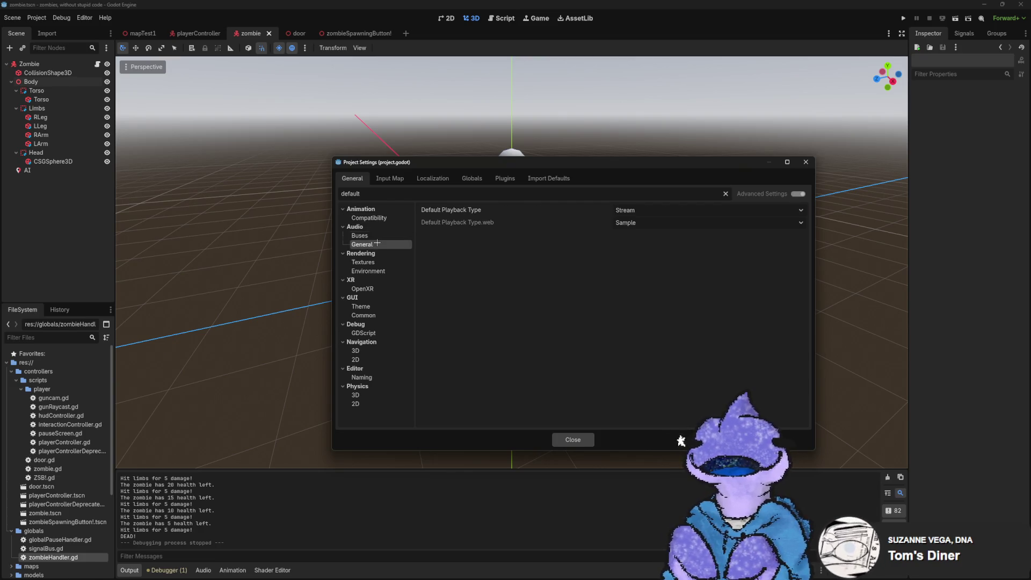
Step: Clear the 'default' filter to return to the full settings list
right_click(372, 196)
click(373, 196)
key(ctrl+a)
key(BackSpace)
click(376, 218)
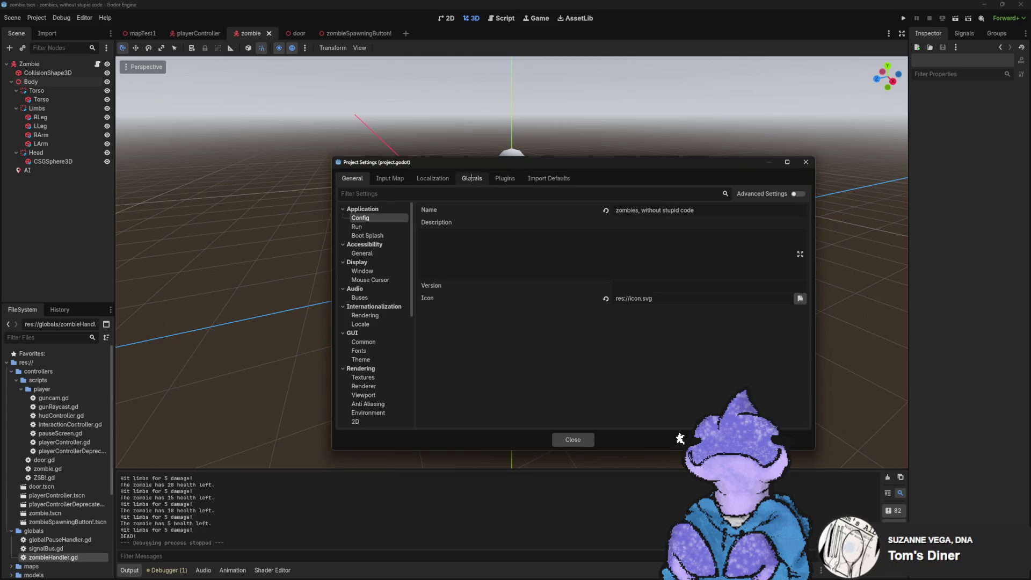
Step: View Import Defaults, return to General, and enable Advanced Settings
click(553, 182)
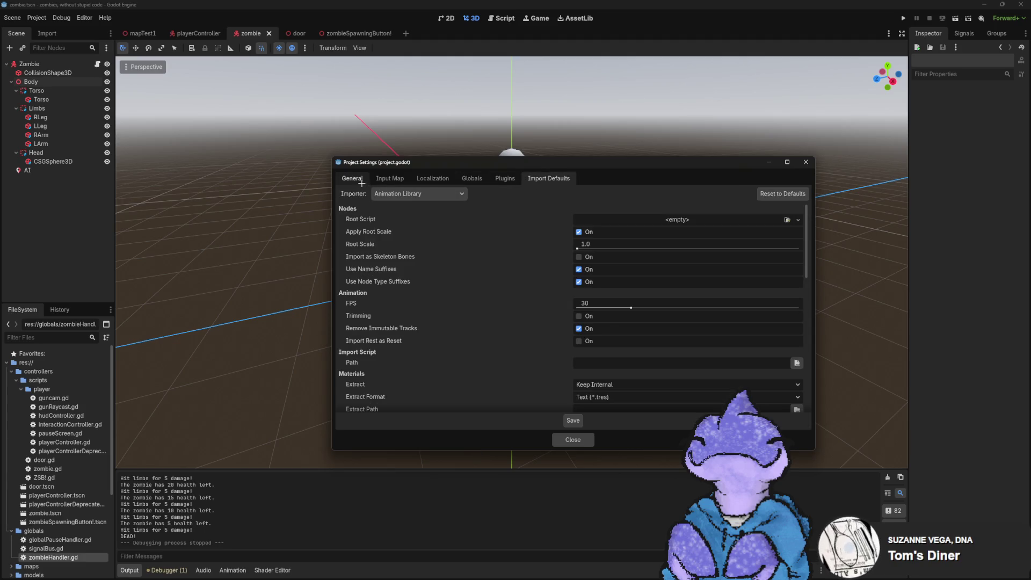
click(361, 183)
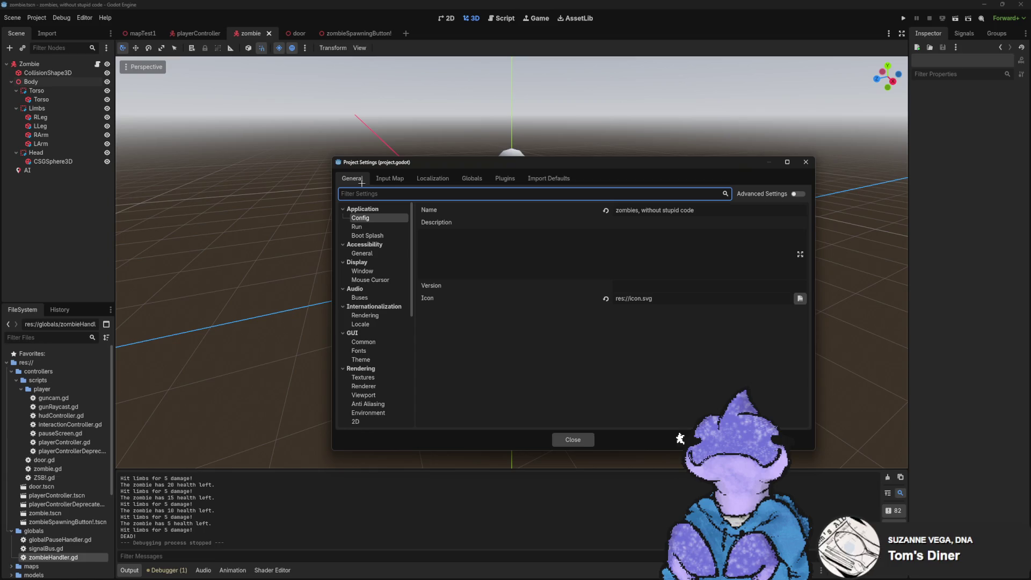
click(796, 193)
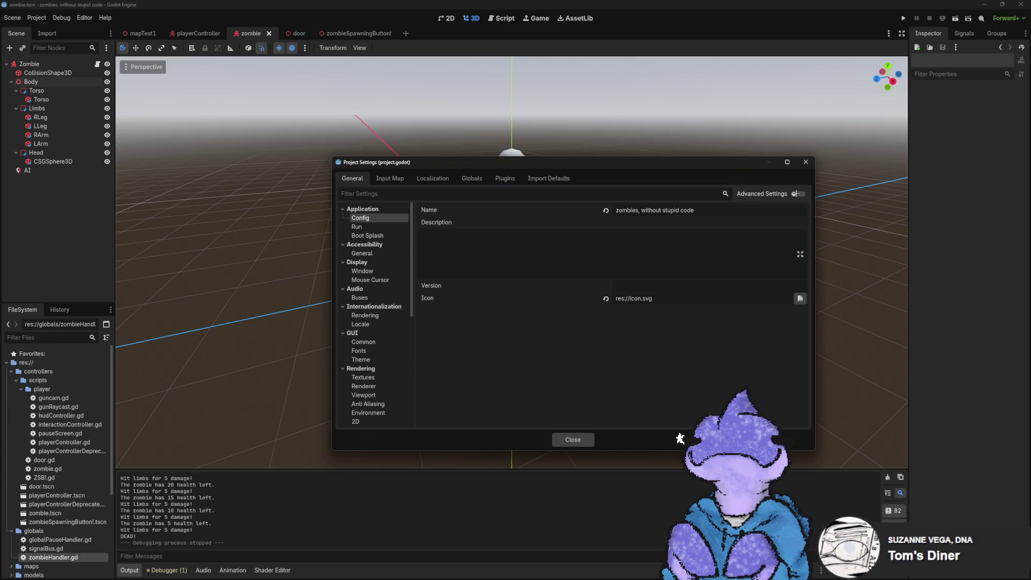
click(795, 193)
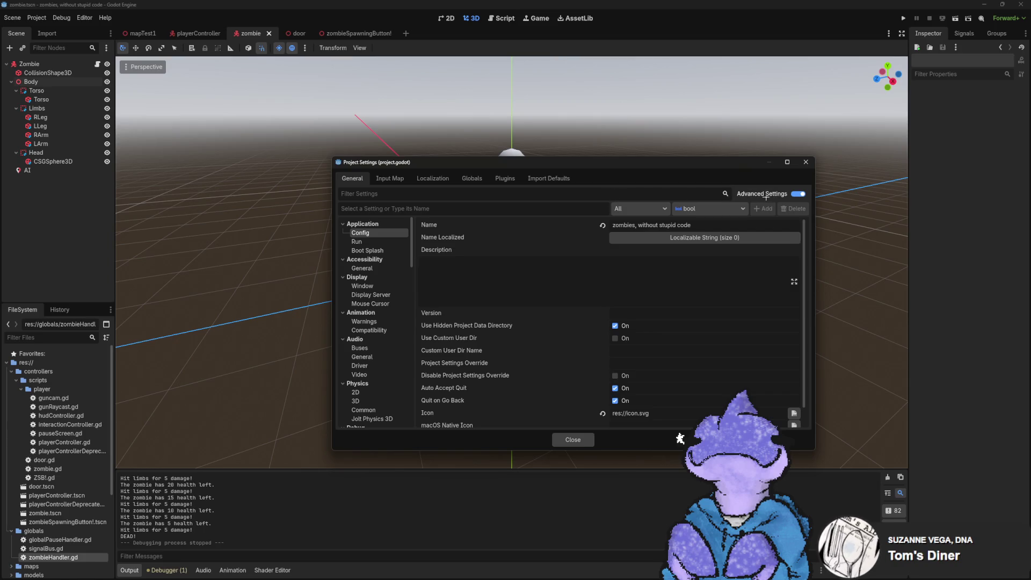
Step: Enter 'collision' as a new custom setting name with type int
click(560, 209)
text(defaul)
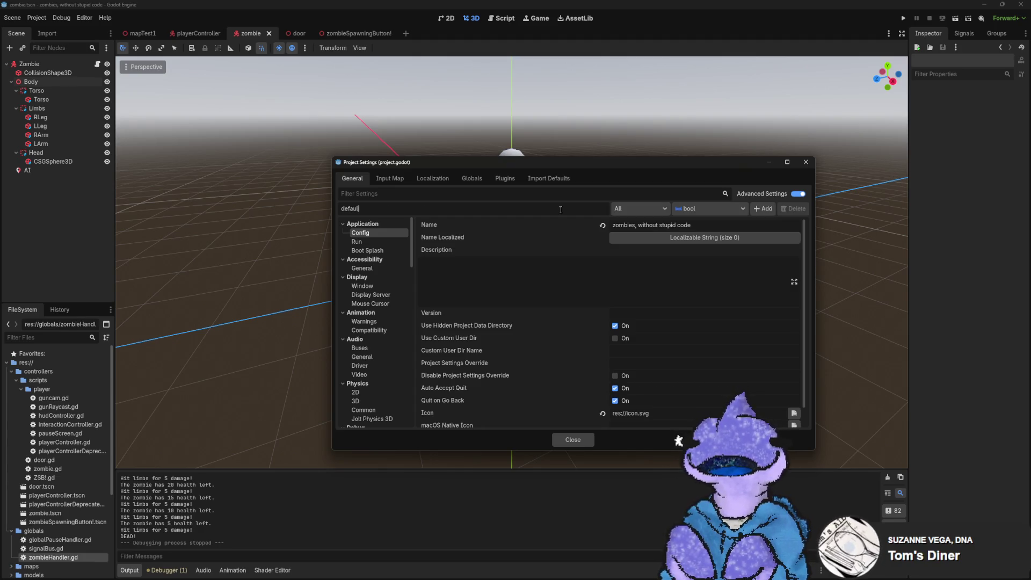
key(ctrl+a)
text(collision)
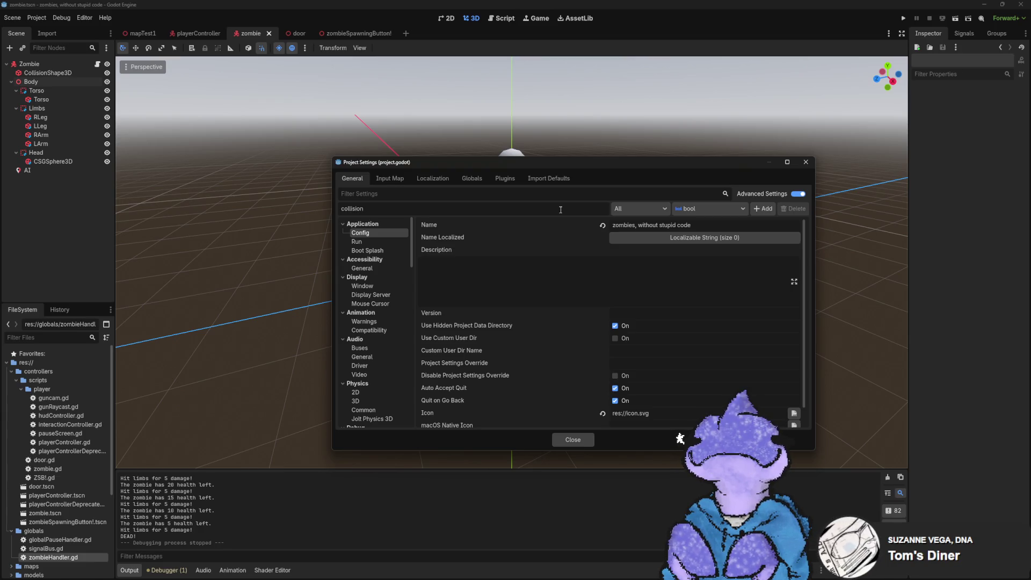
click(705, 210)
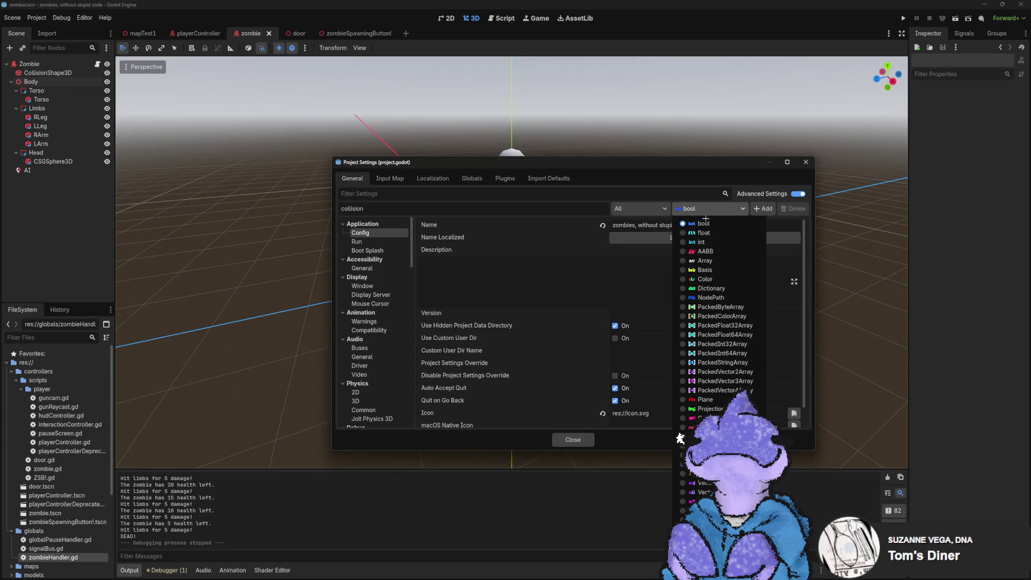
click(702, 242)
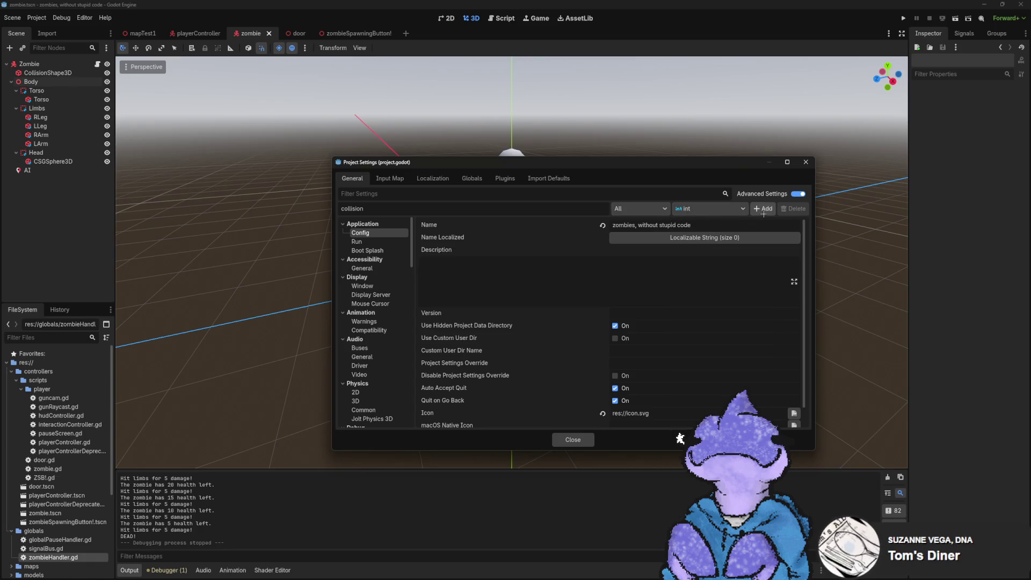
click(520, 204)
key(ctrl+a)
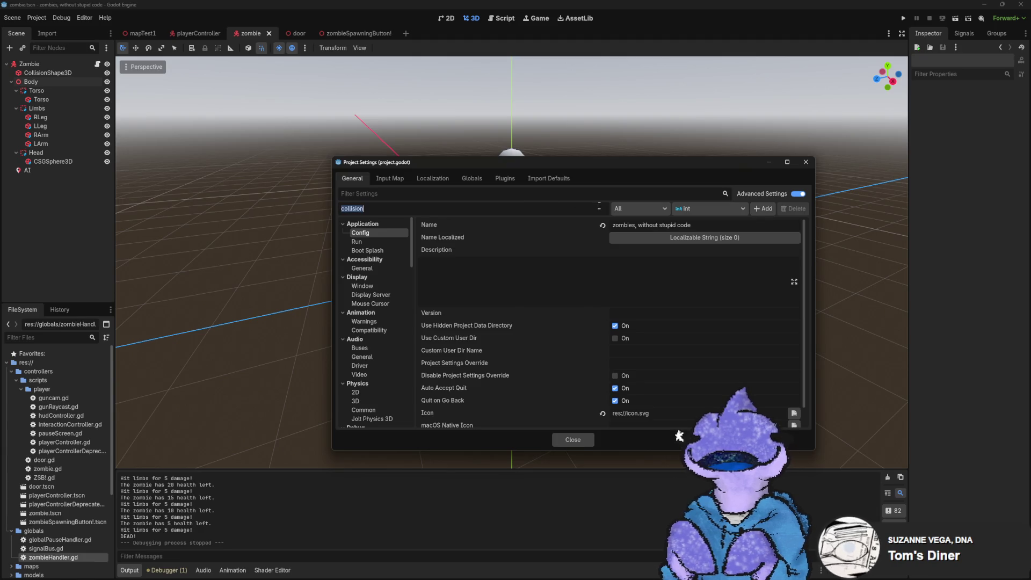
key(Right)
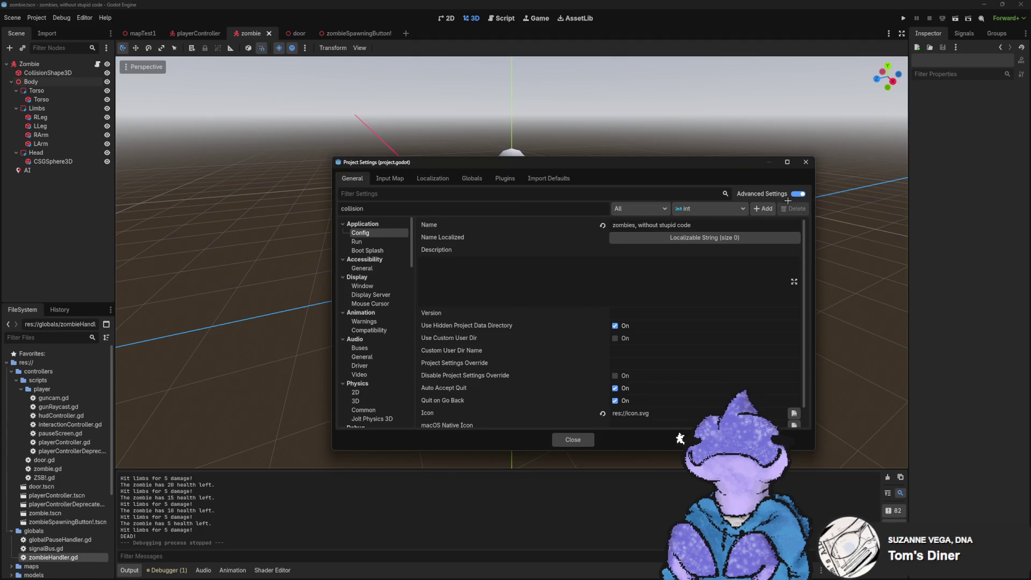
Step: Move the 'collision' text from the name field into the settings search filter
click(798, 195)
click(798, 194)
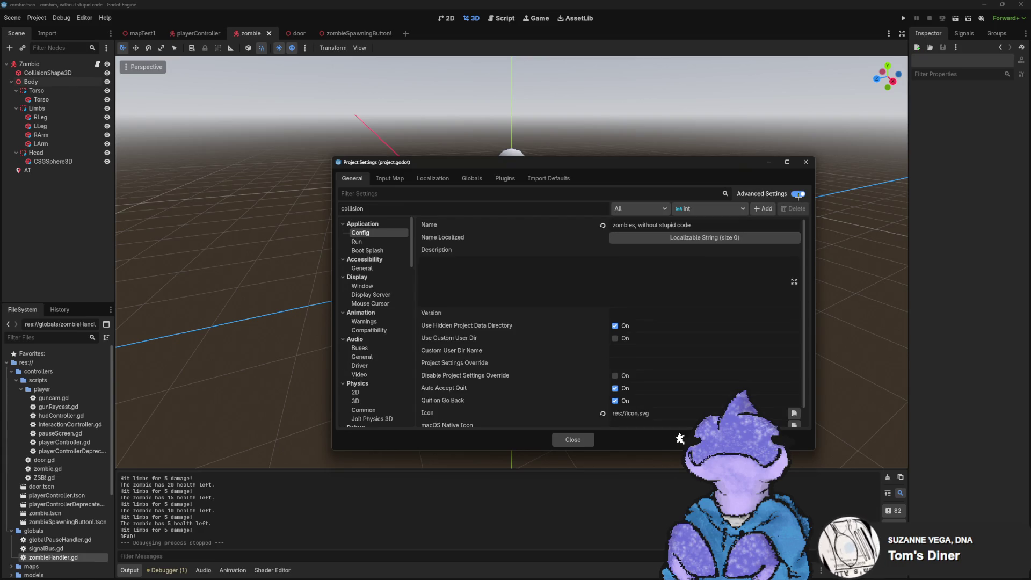
scroll(744, 263, down, 1)
key(ctrl+a)
key(ctrl+x)
click(365, 194)
key(ctrl+v)
Step: View Jolt Physics 3D and Debug Shapes collision settings, then refilter the list by 'mask'
click(384, 234)
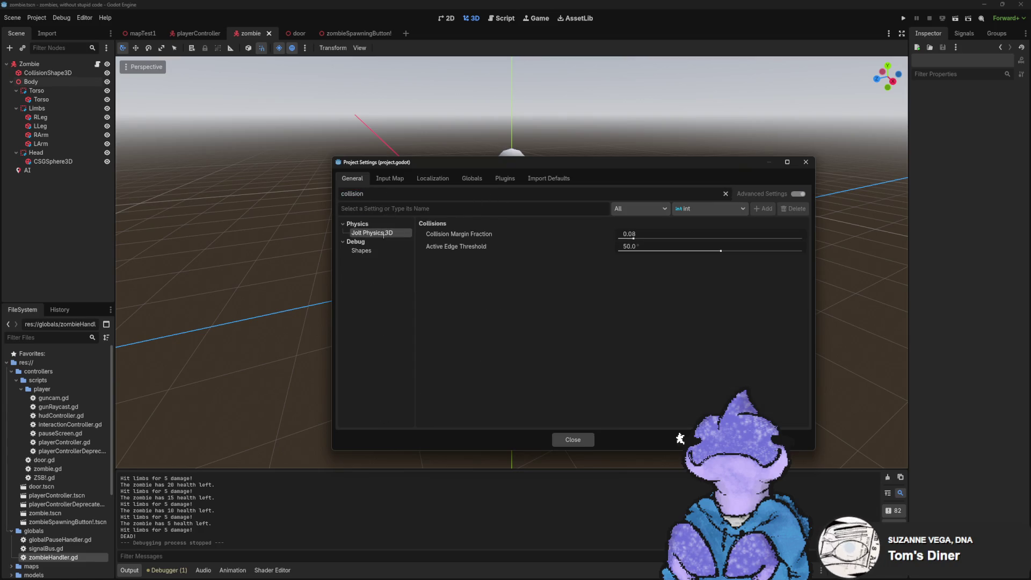
click(380, 251)
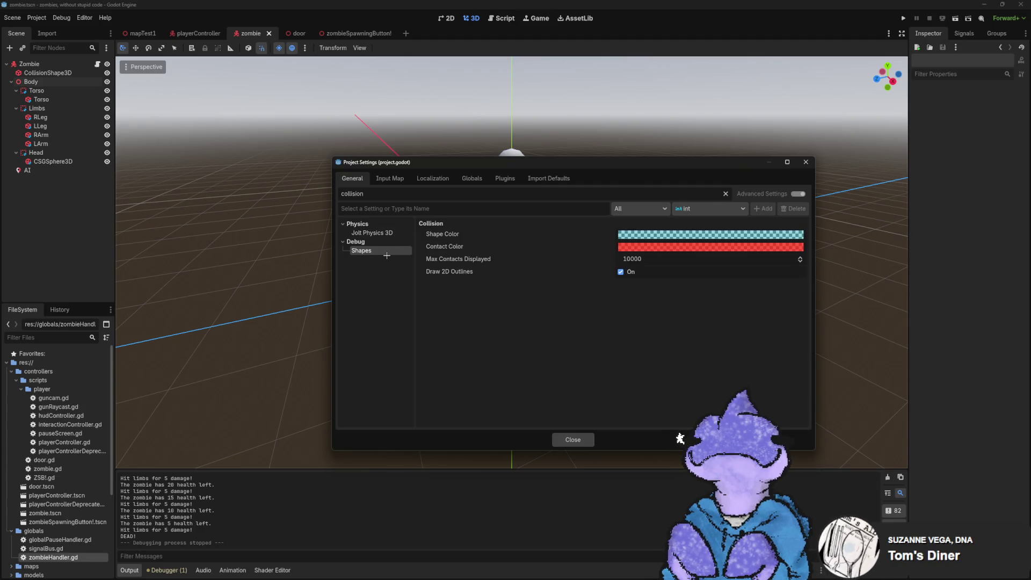
right_click(394, 197)
click(425, 239)
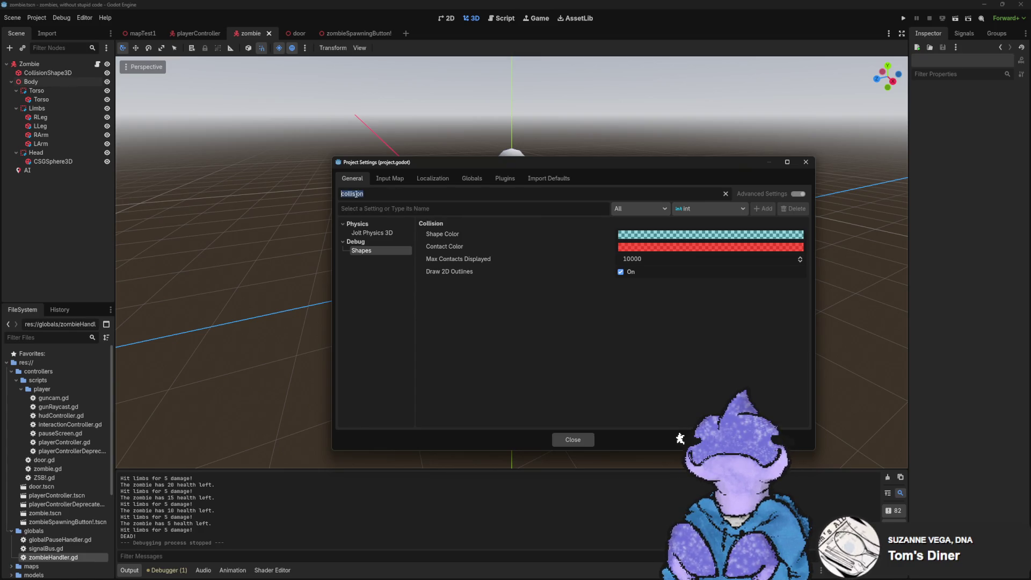
key(BackSpace)
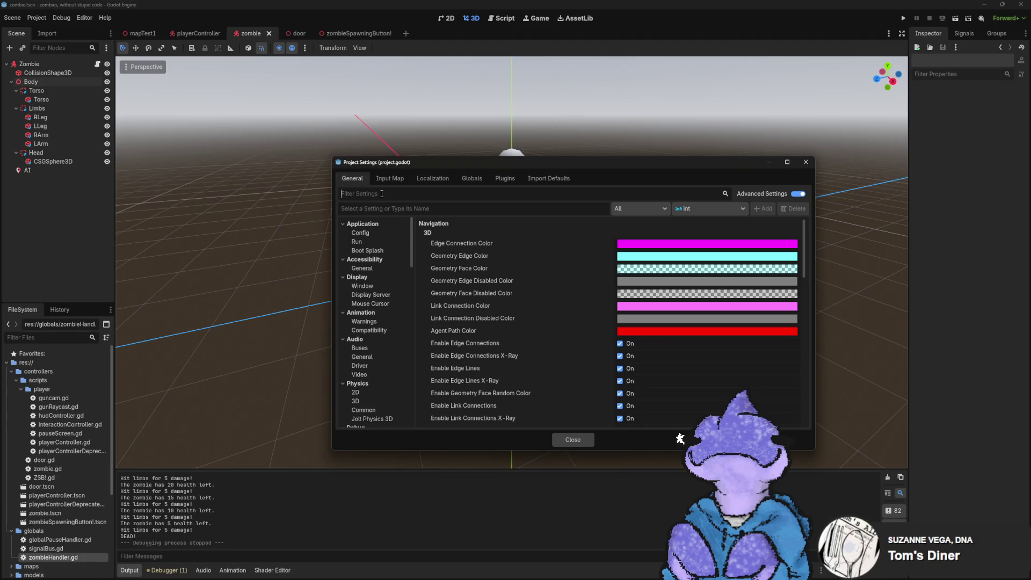
text(mask)
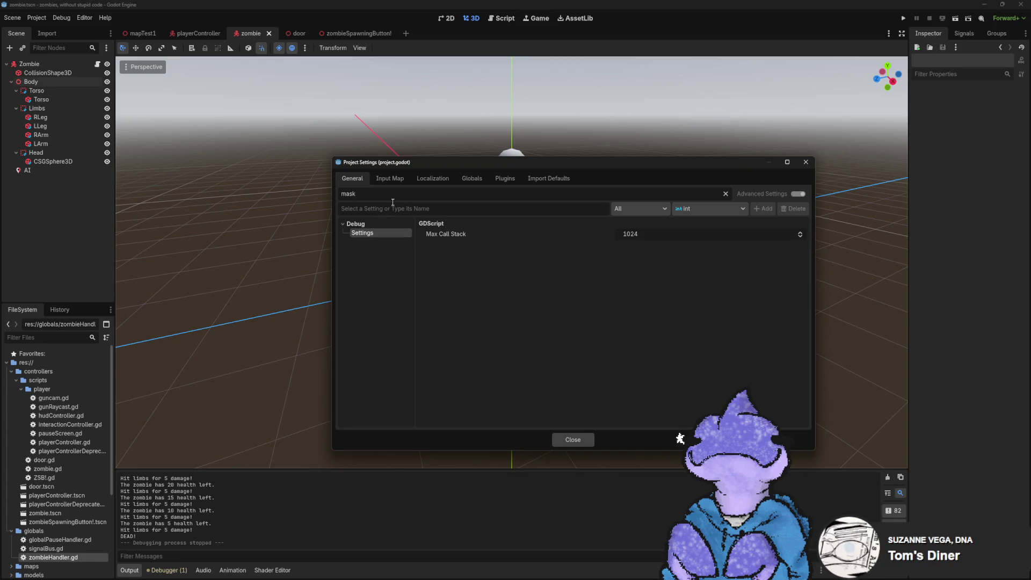
Step: Filter by 'layer', revert the 3D Physics Layer 2 and Layer 4 names, then clear the filter
drag(371, 192, 323, 195)
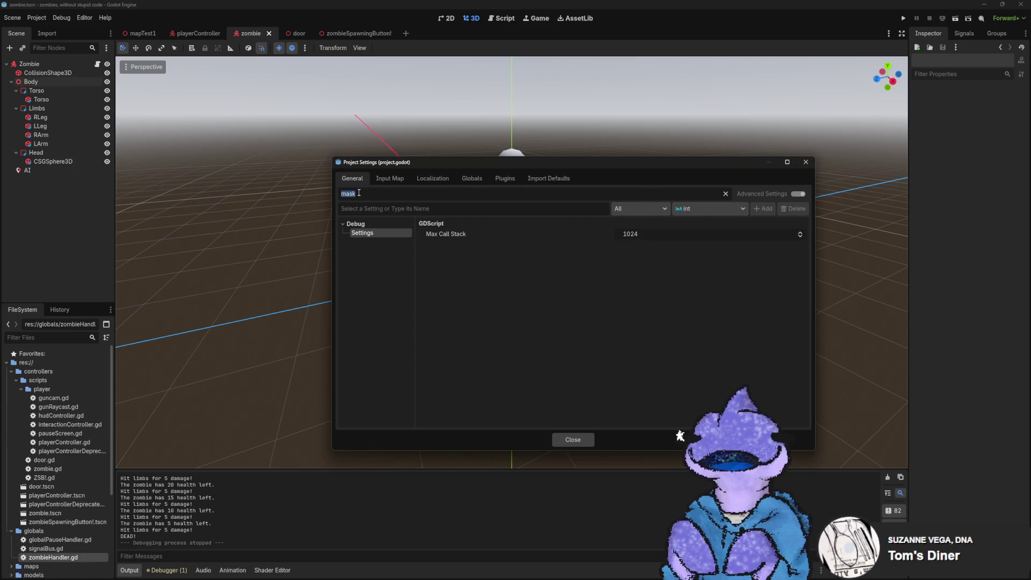
text(layer)
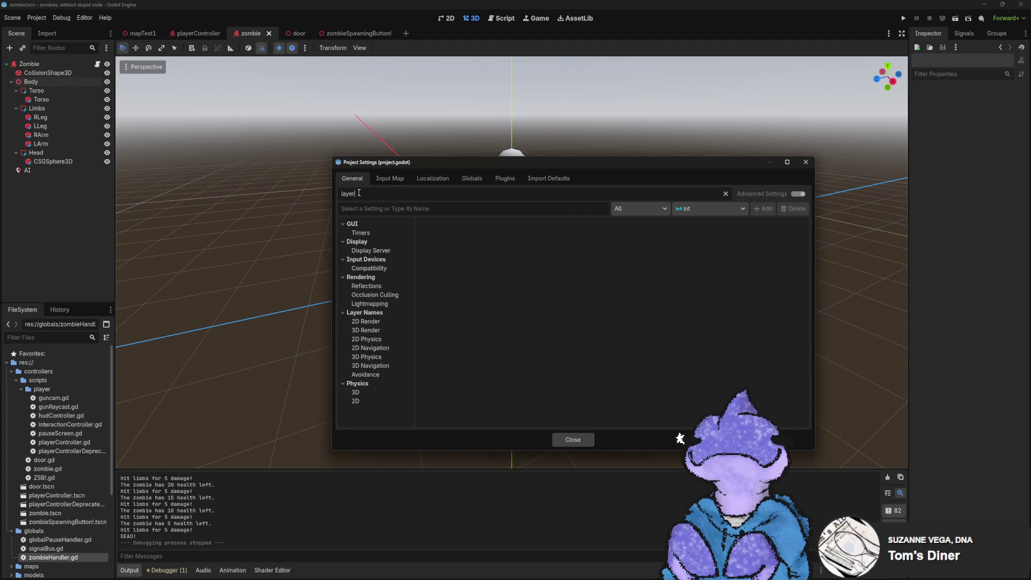
click(398, 339)
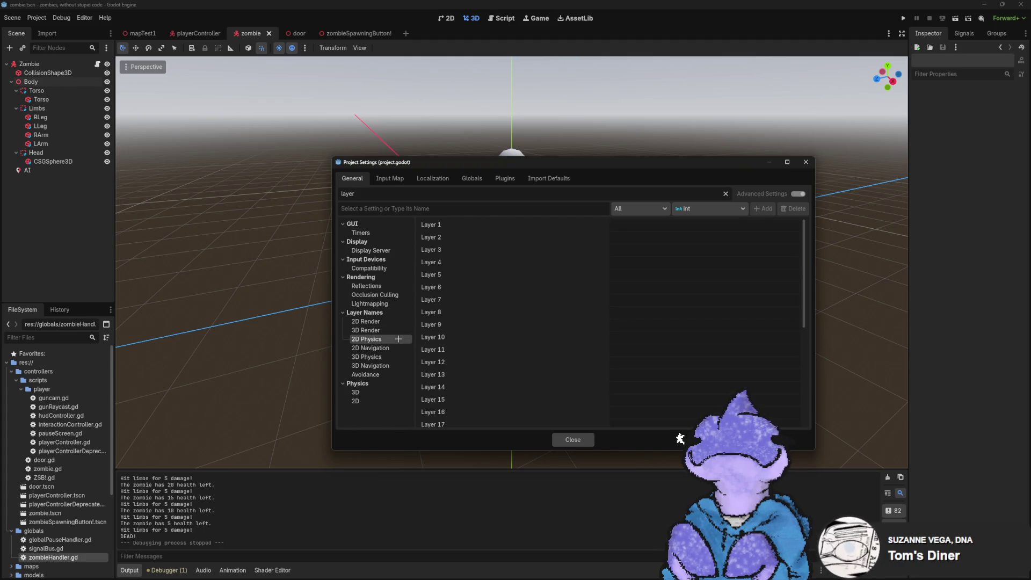
click(396, 357)
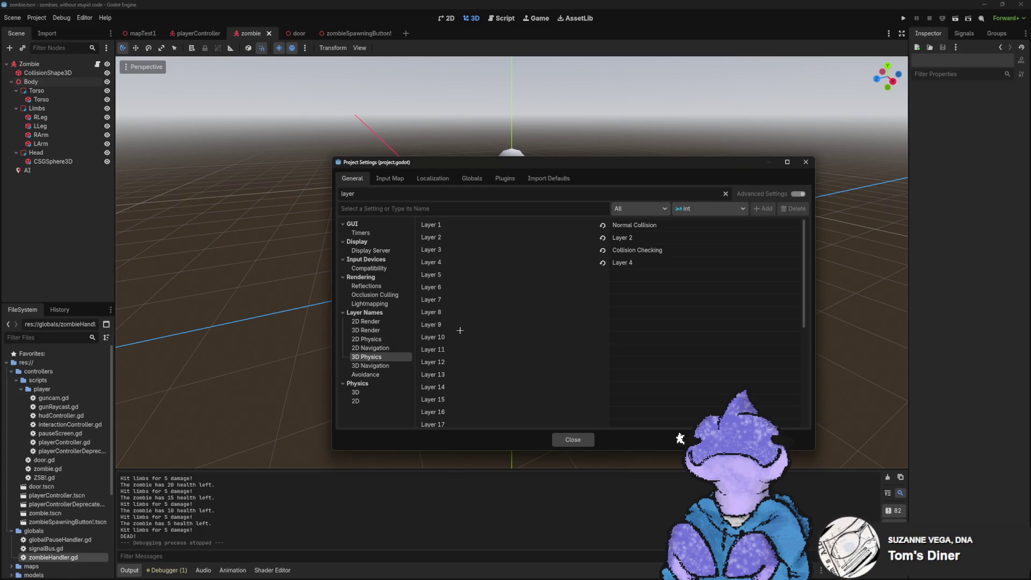
click(602, 237)
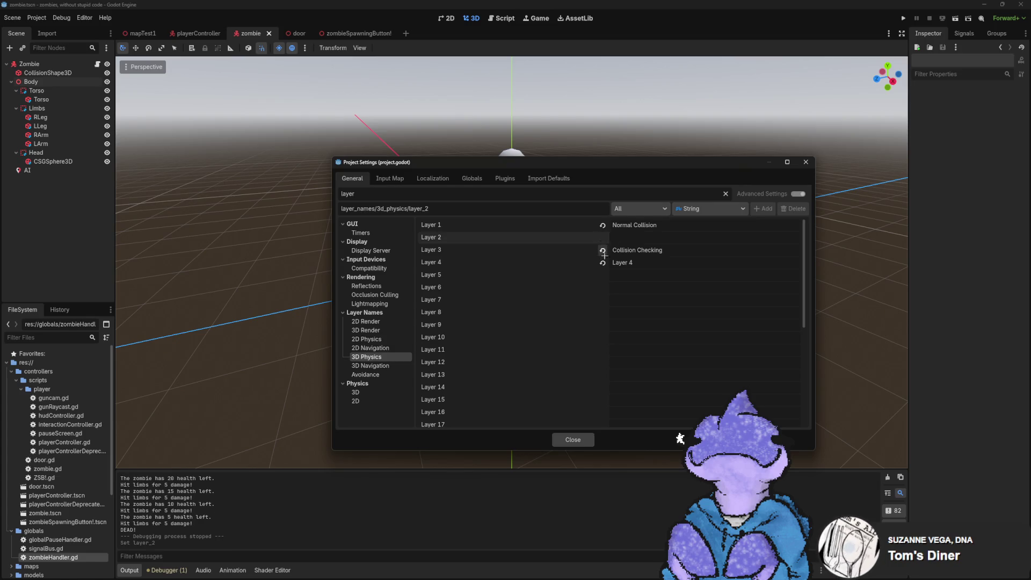
click(603, 263)
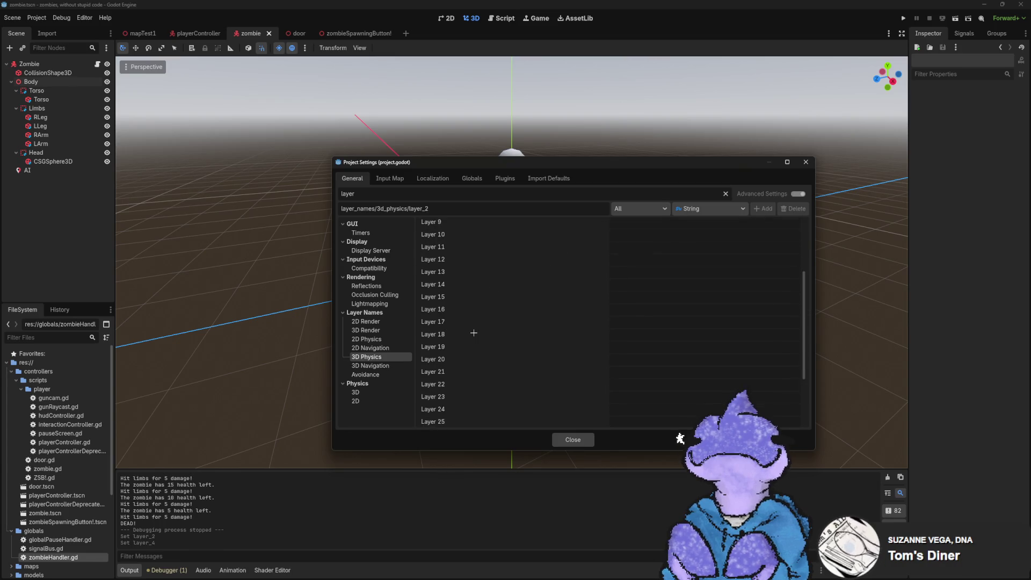
click(726, 193)
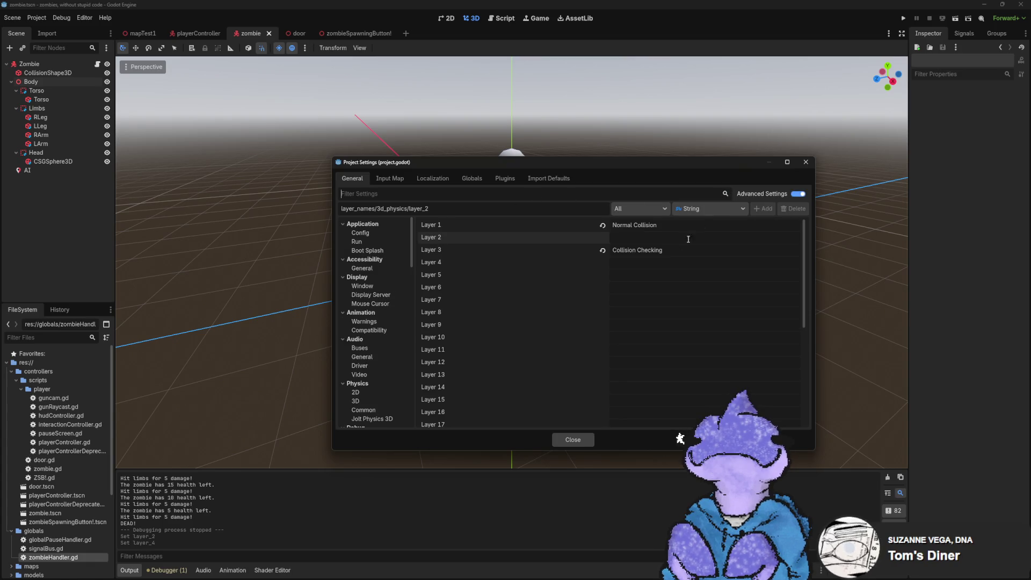
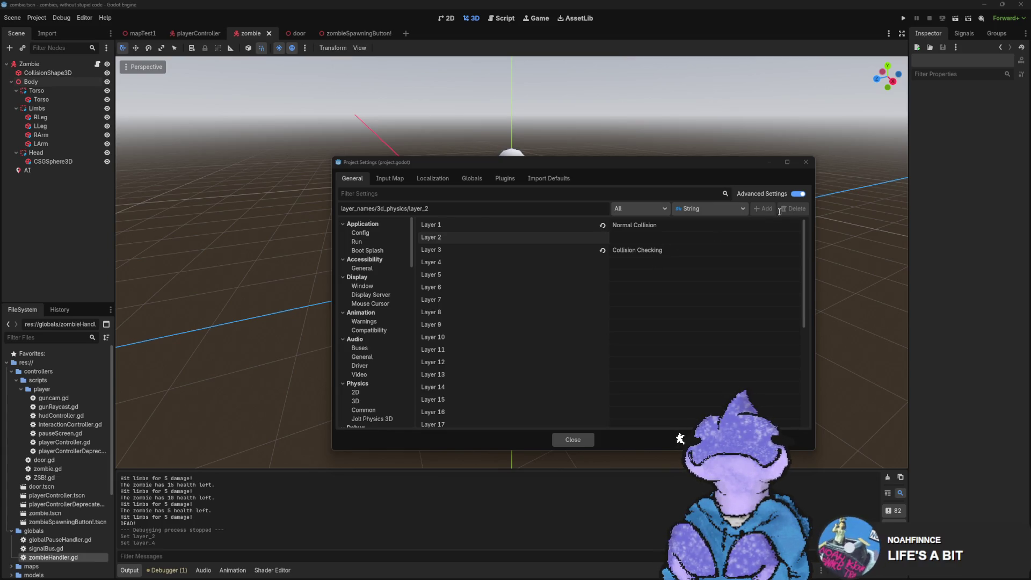
Step: Close Project Settings and try renaming the CollisionShape3D node, then erase the new name
click(806, 162)
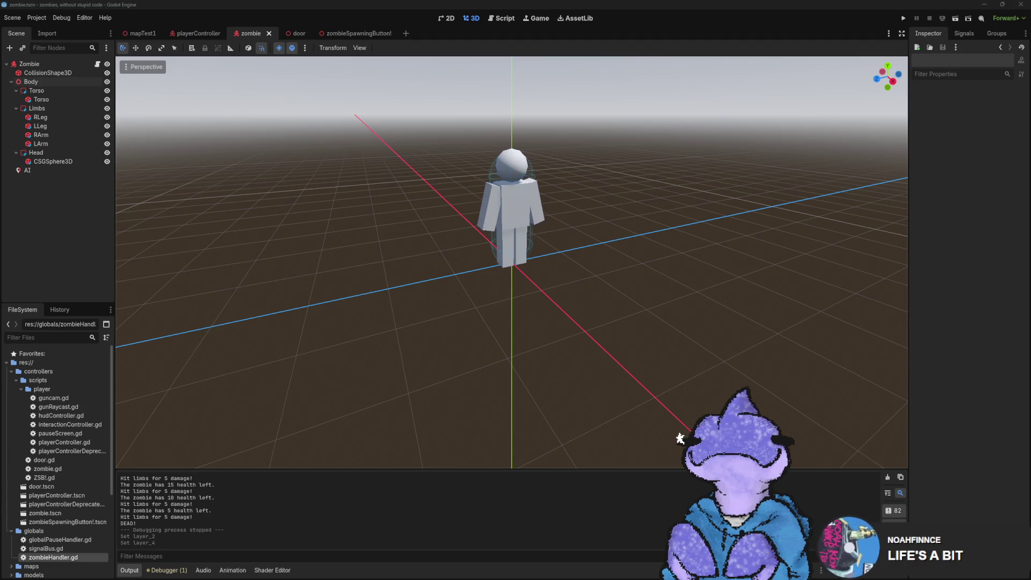
click(39, 81)
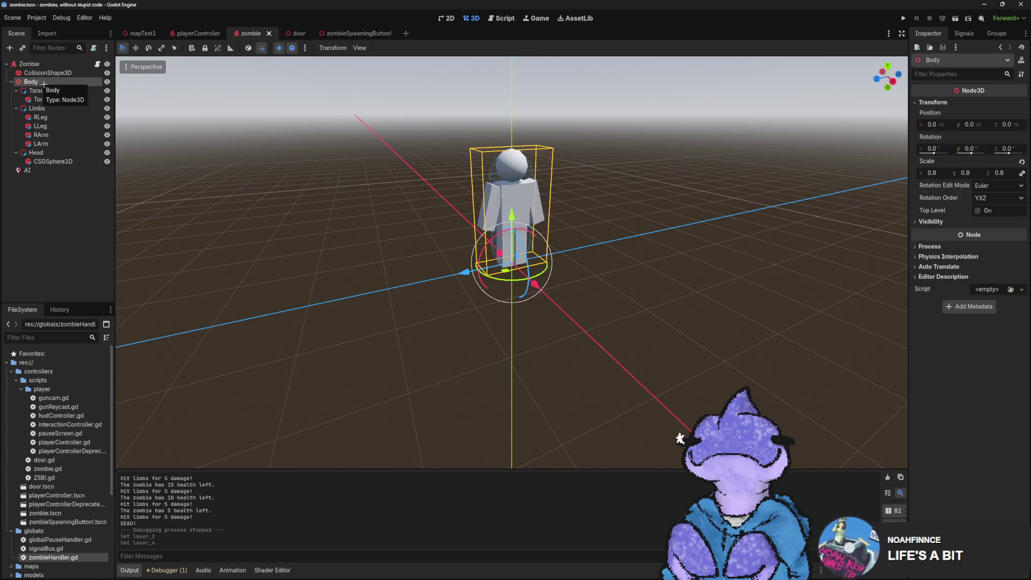
right_click(44, 73)
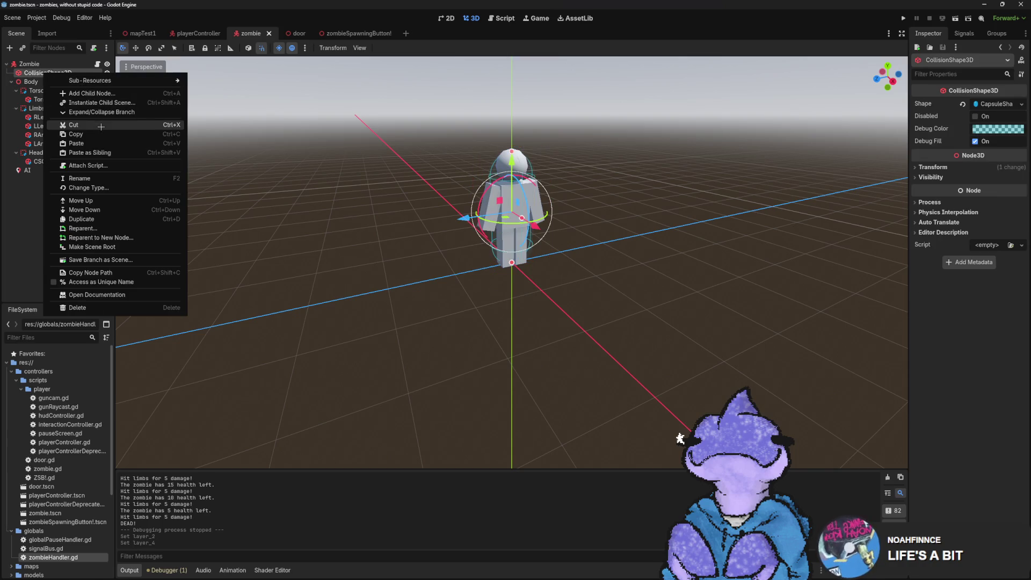
click(79, 178)
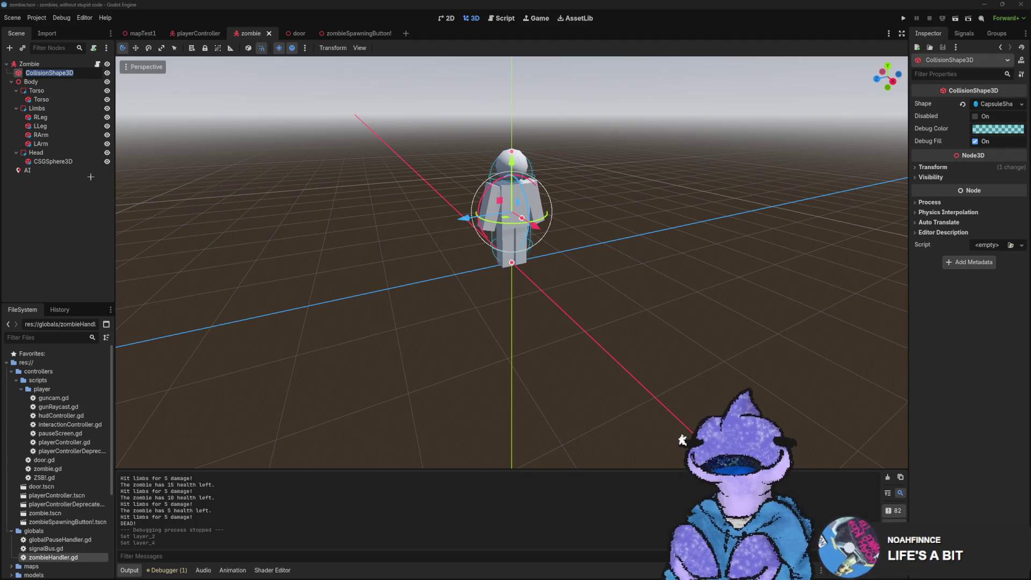
text(phy)
key(Return)
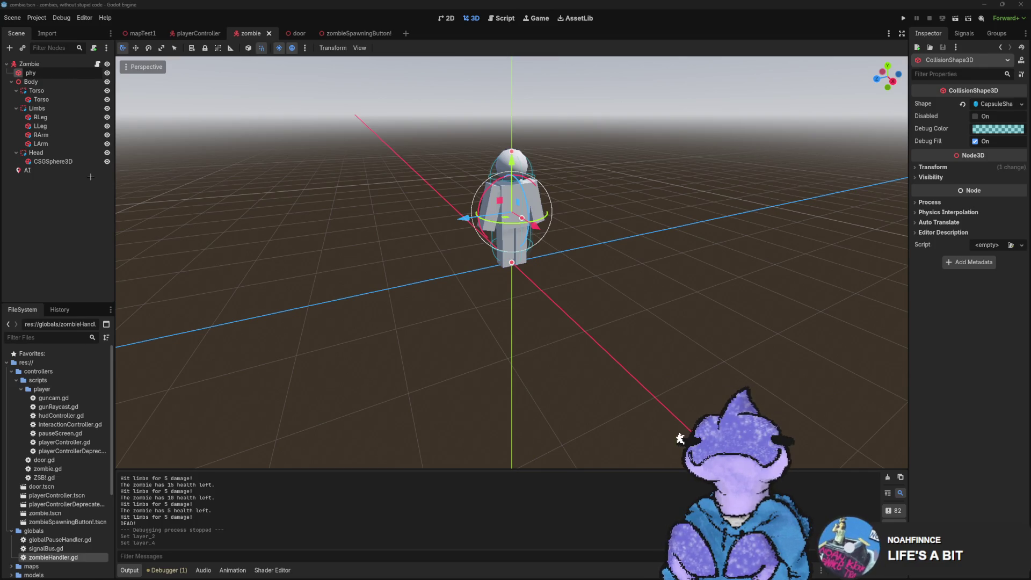
text(s.)
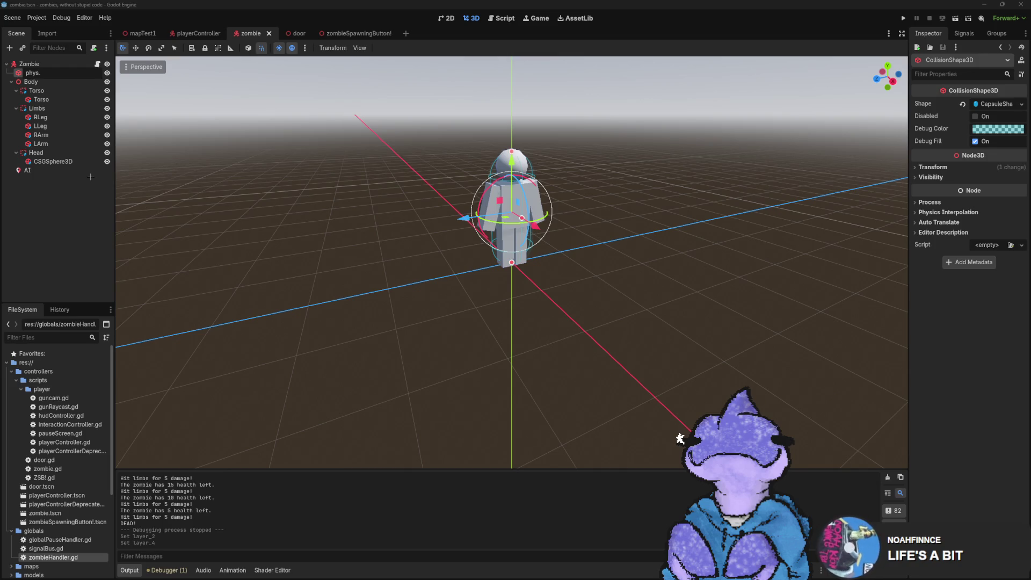
key(BackSpace)
key(BackSpace)
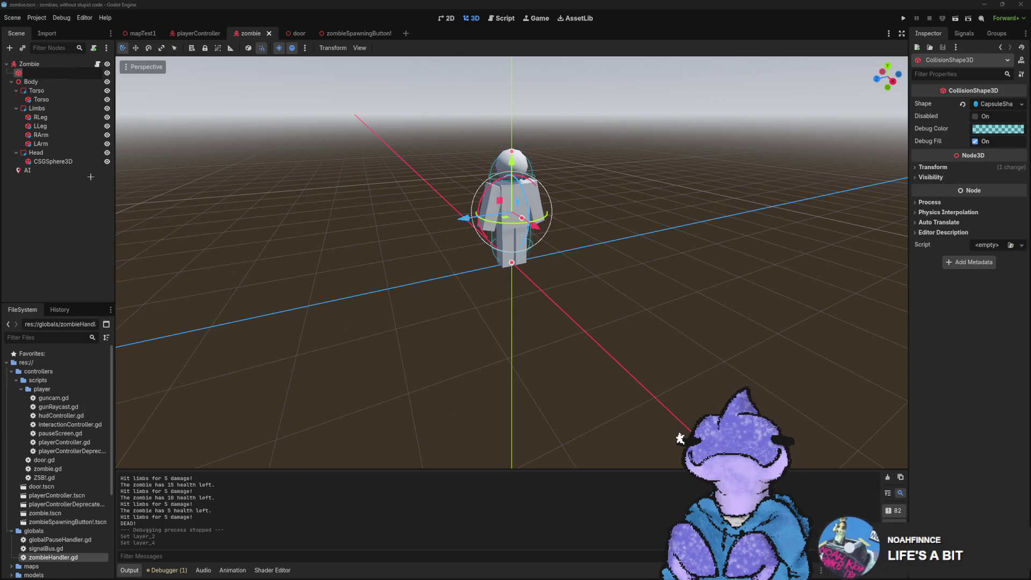
Step: Undo the collision layer, Zombie type, capsule and pasted-shape changes so Zombie is a plain Node3D
key(Escape)
key(ctrl+z)
key(ctrl+z)
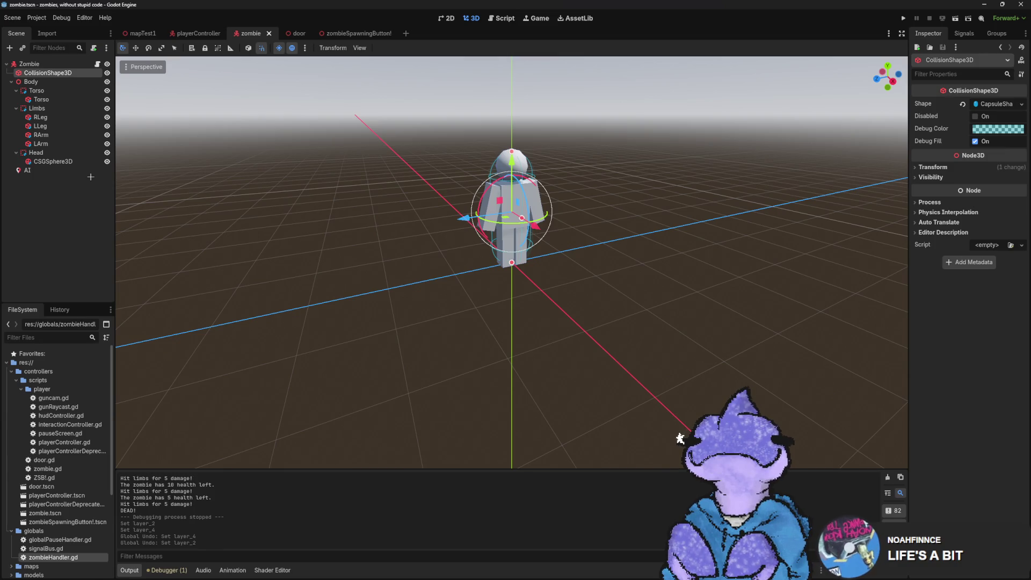
key(ctrl+z)
key(ctrl+z)
key(ctrl+z)
key(ctrl+z)
key(ctrl+z)
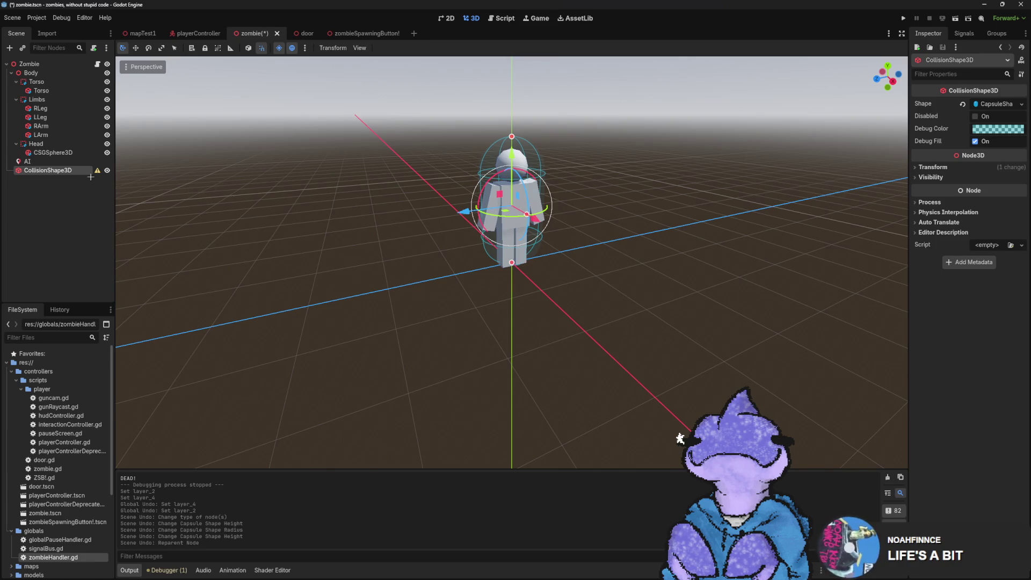
key(ctrl+z)
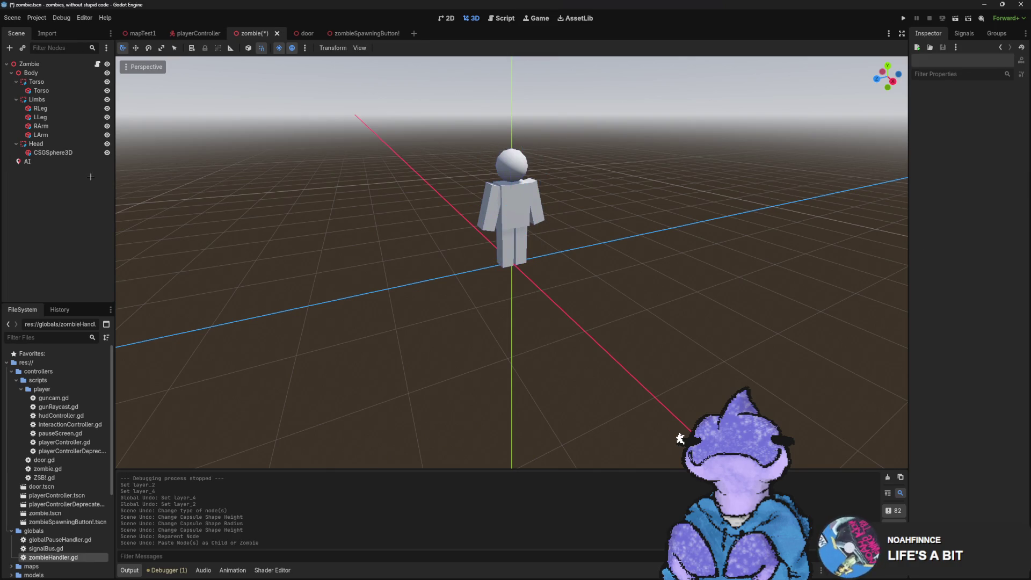
click(28, 64)
Step: Change the Zombie root node's type to CharacterBody3D under CollisionObject3D > PhysicsBody3D
right_click(31, 63)
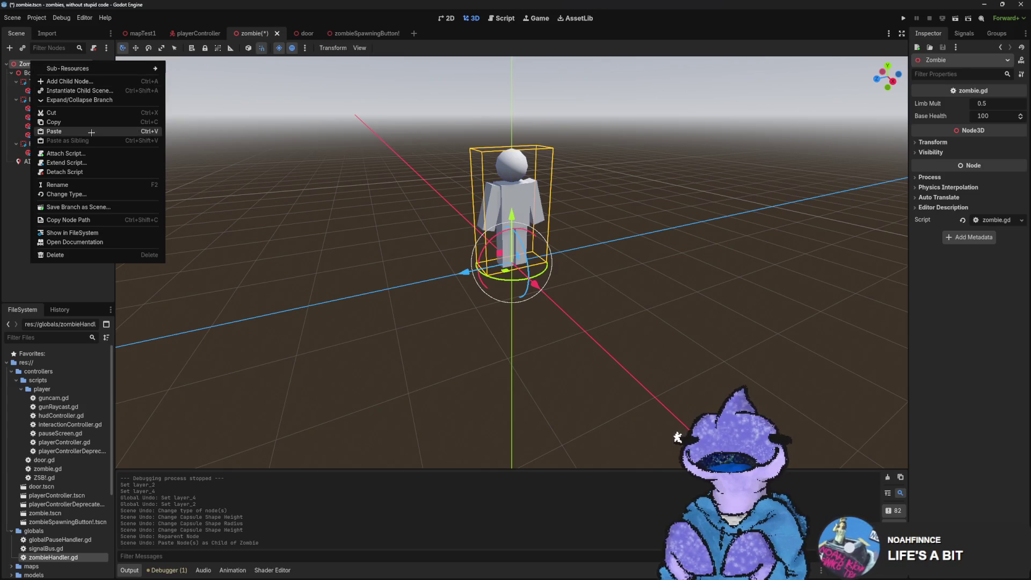
click(91, 194)
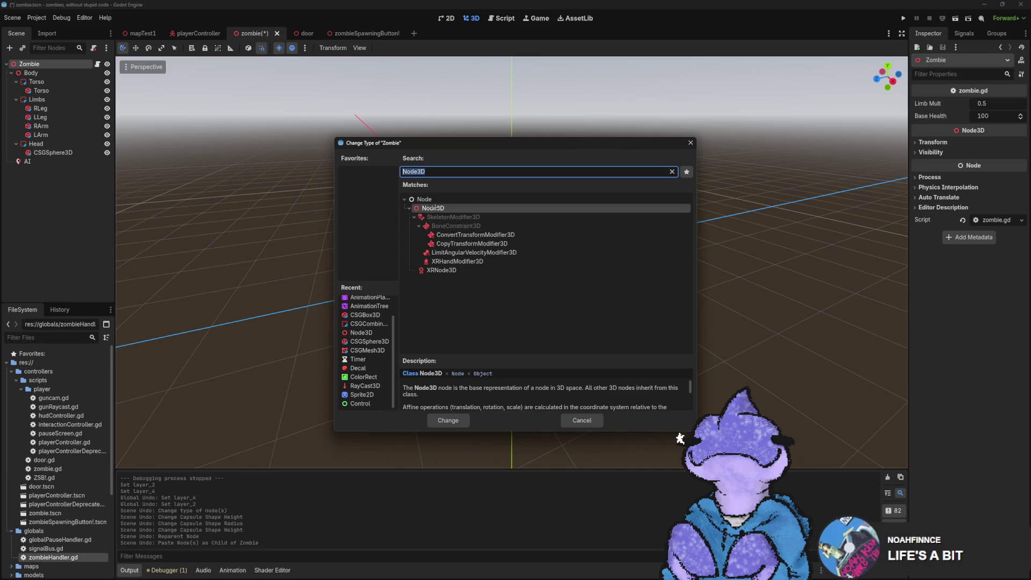
right_click(543, 171)
click(449, 173)
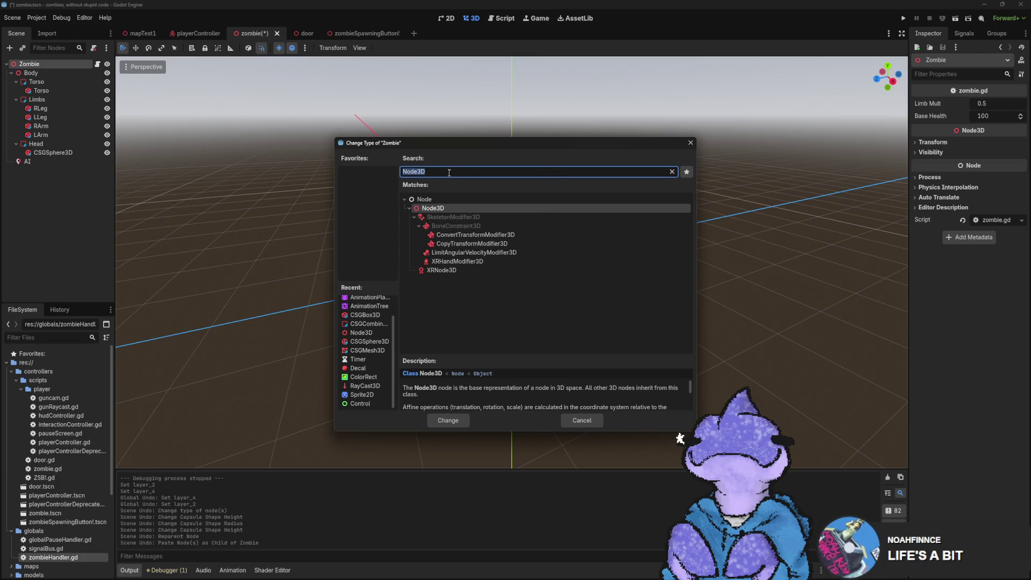
click(672, 172)
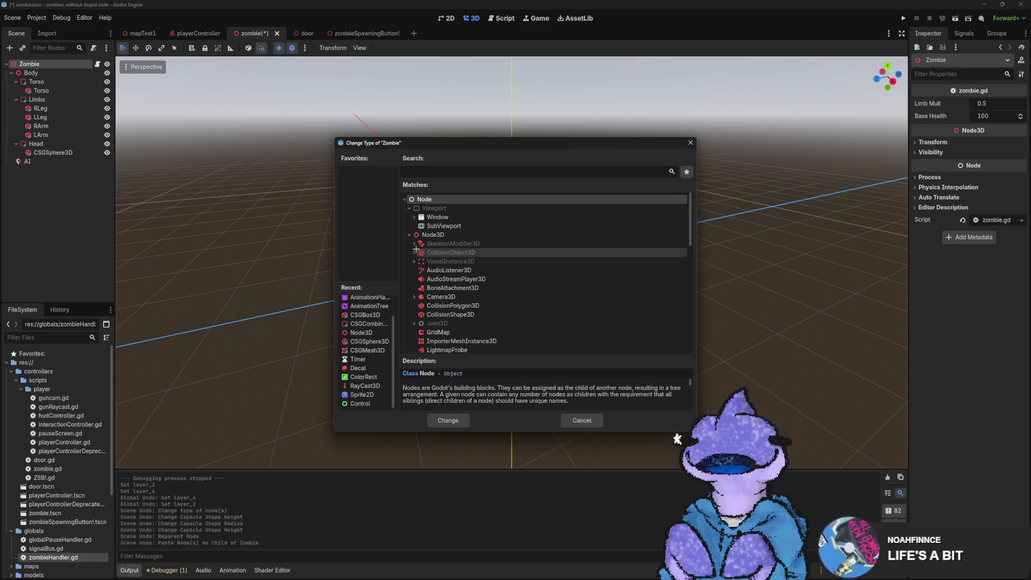
click(414, 253)
click(420, 261)
click(419, 261)
click(424, 270)
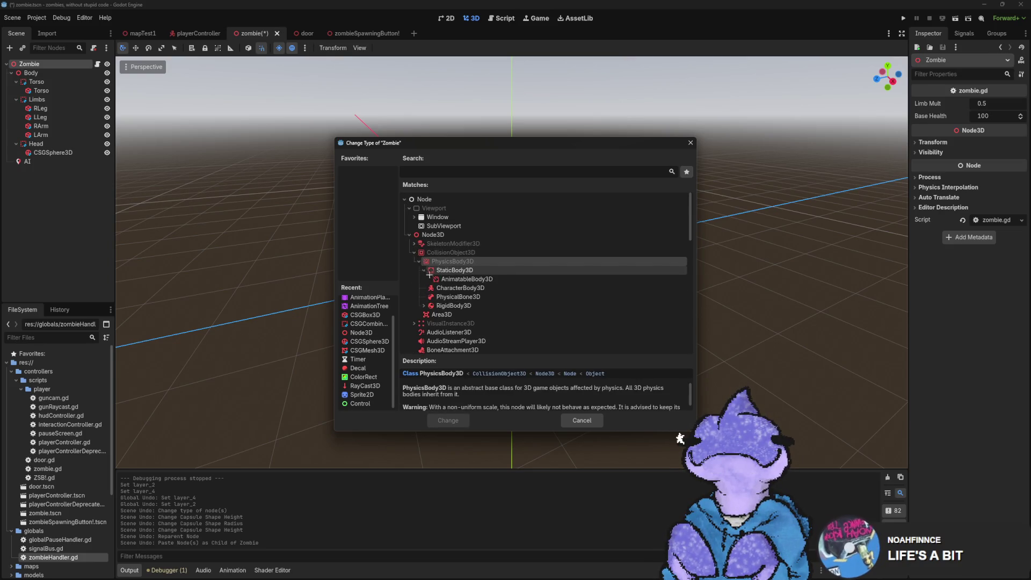
double_click(459, 288)
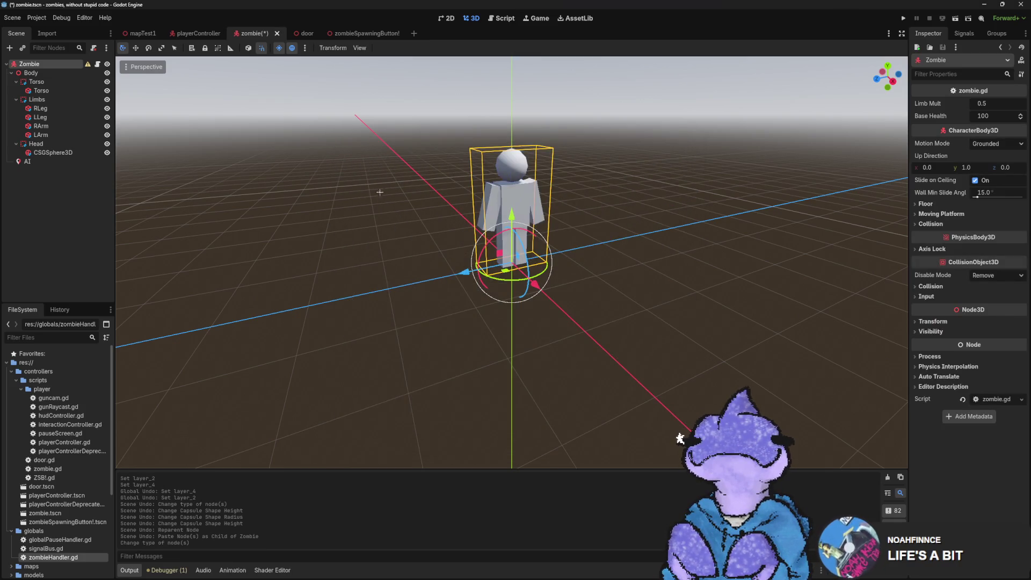
Step: Inspect the CharacterBody3D Zombie, its transform and left arm, and review its missing-collision-shape warning
mouse_move(350, 153)
mouse_down()
mouse_move(344, 231)
mouse_move(363, 162)
mouse_move(419, 158)
mouse_up()
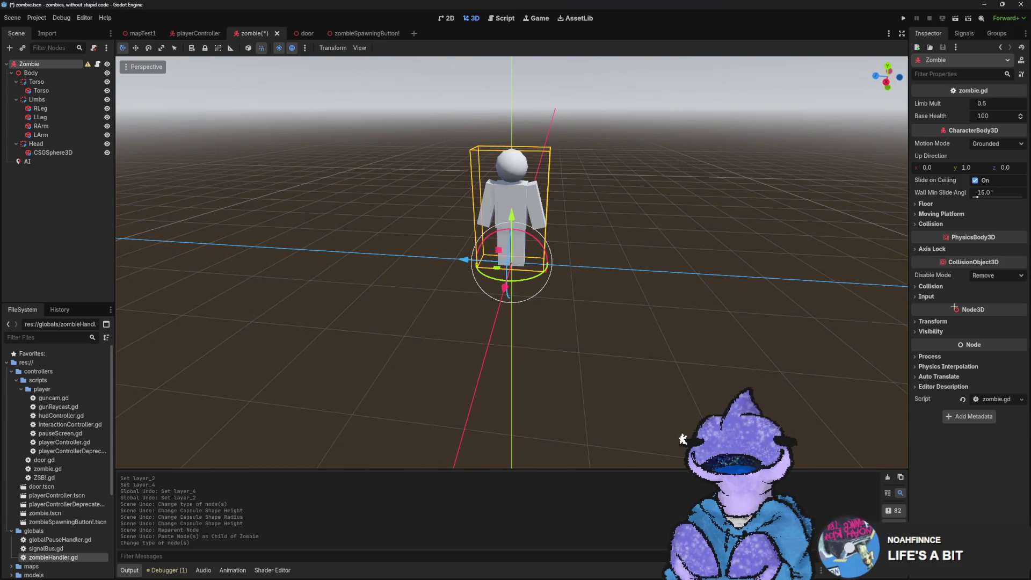
click(936, 321)
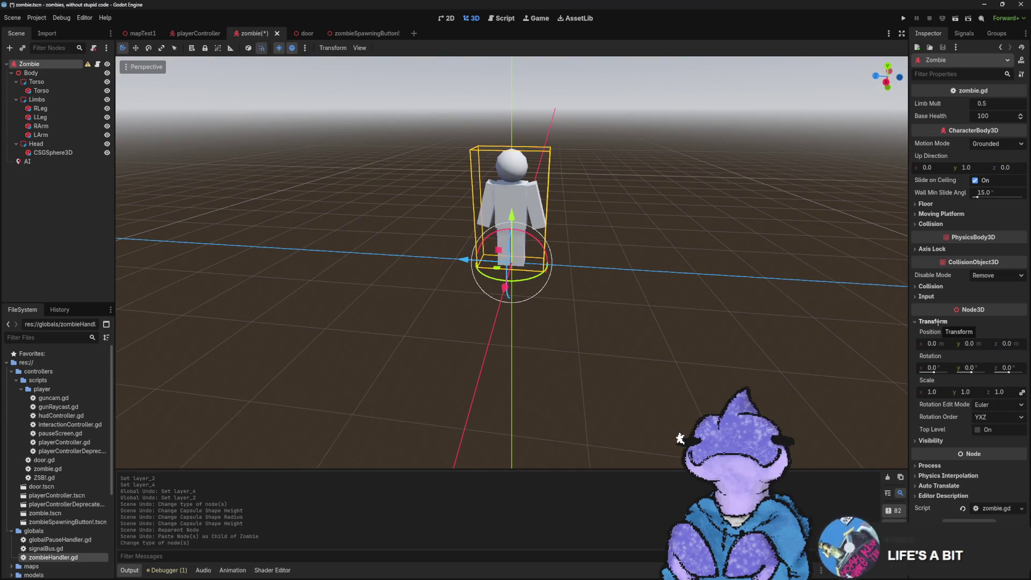
click(938, 322)
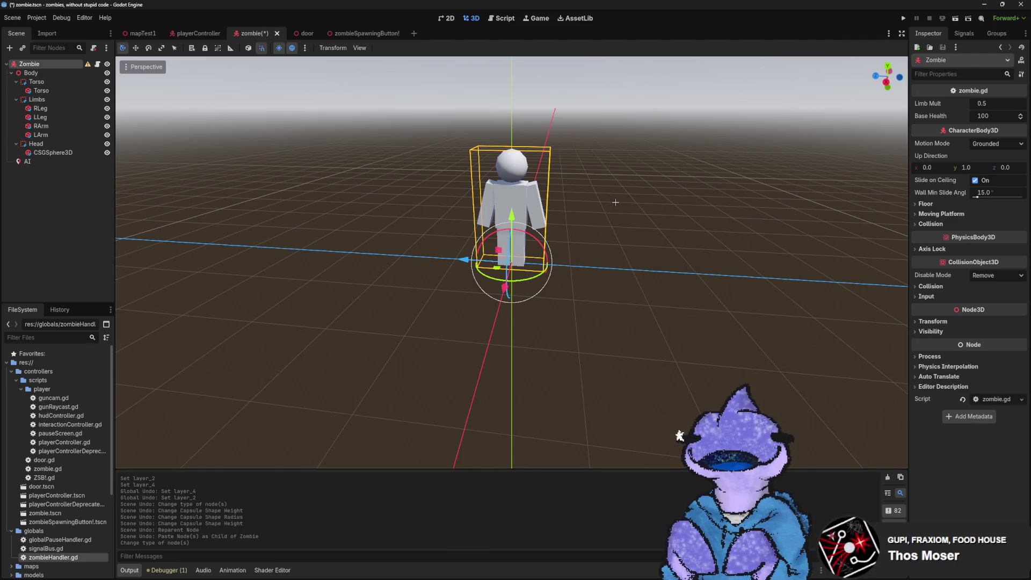
click(596, 193)
click(531, 192)
click(572, 170)
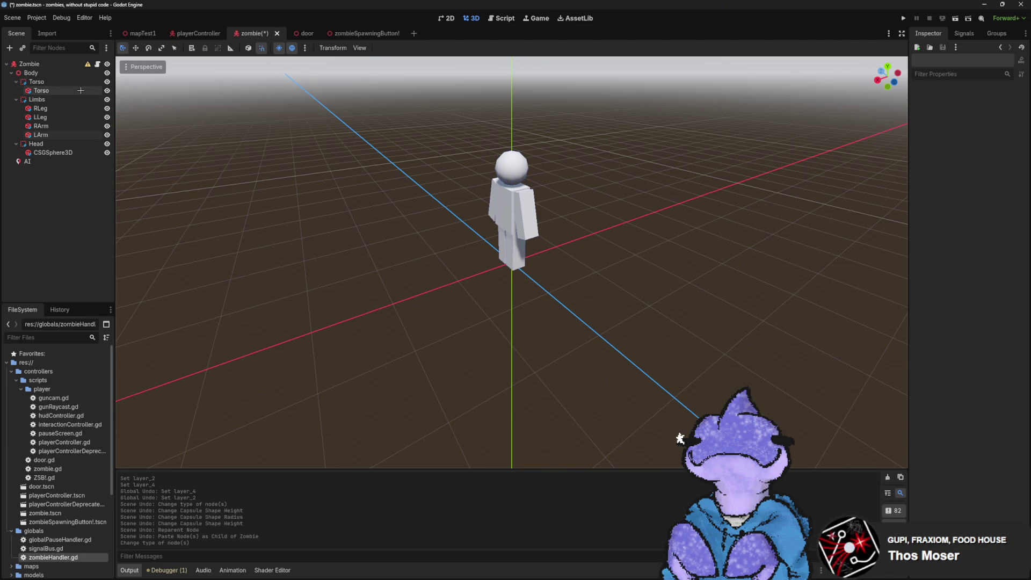
mouse_move(89, 64)
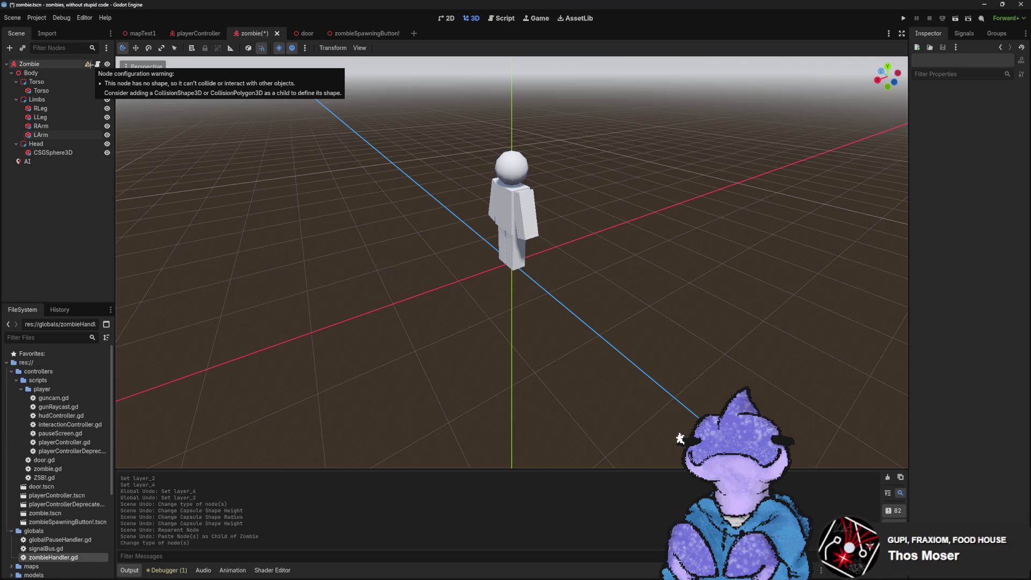
right_click(62, 64)
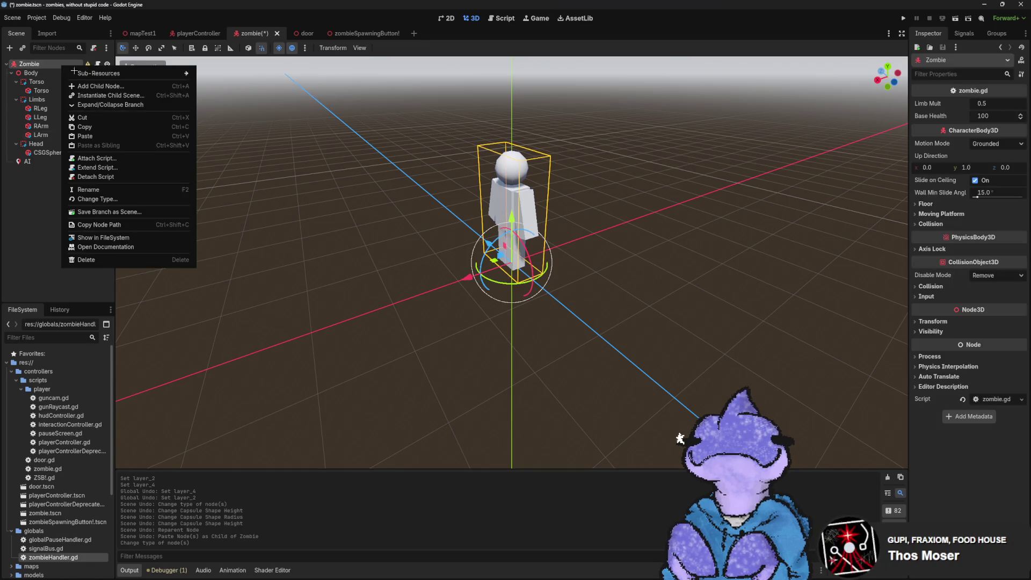
Step: Add a CollisionShape3D child under Zombie, dismiss its warning, and list the available shape types
click(109, 86)
text(colli)
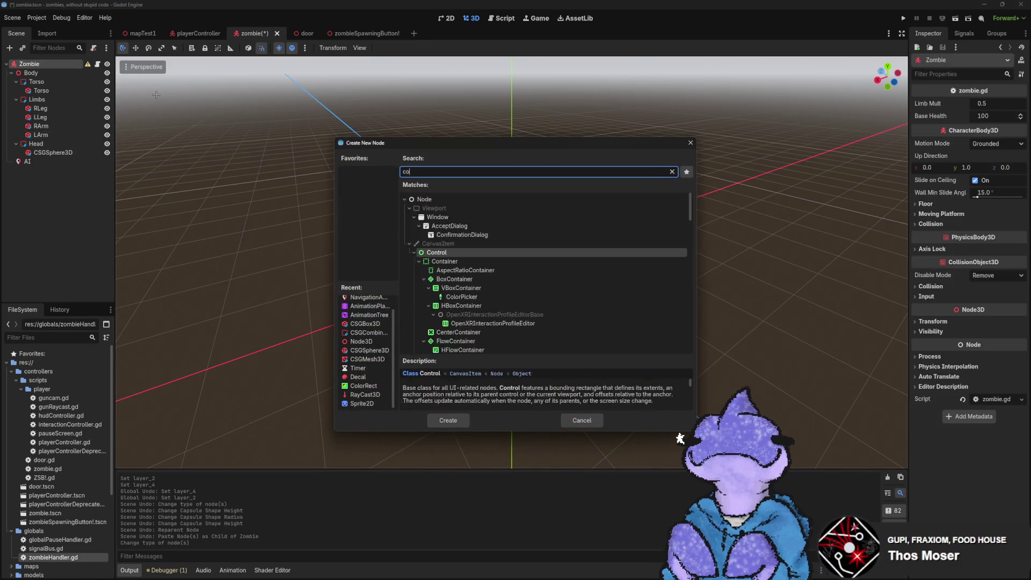
text(sion)
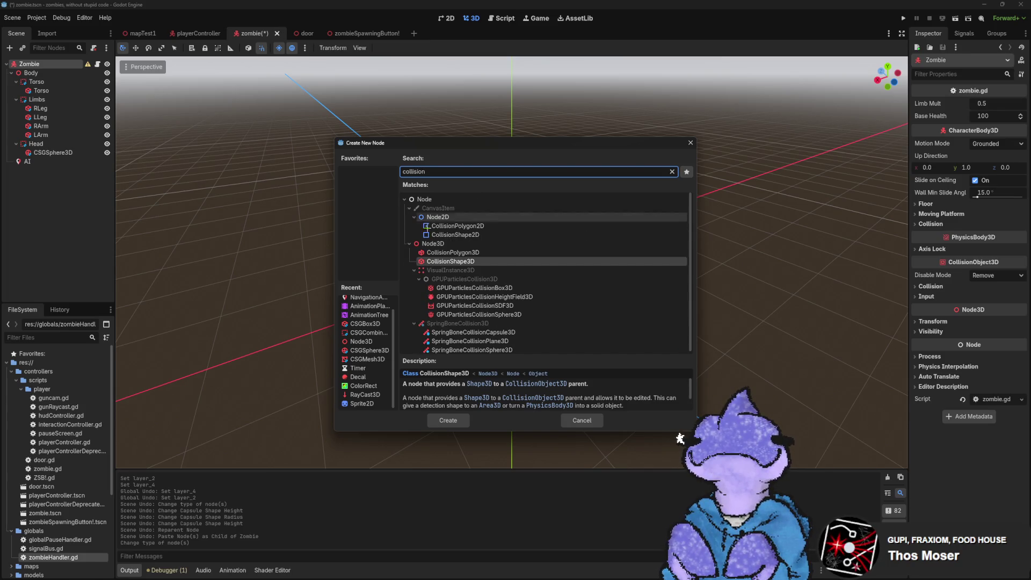
key(Return)
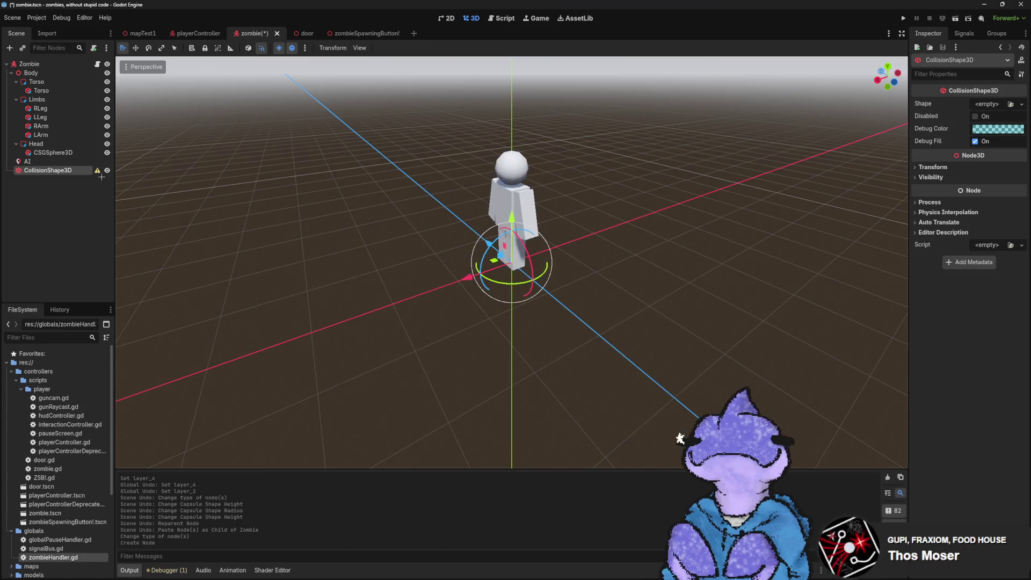
key(Return)
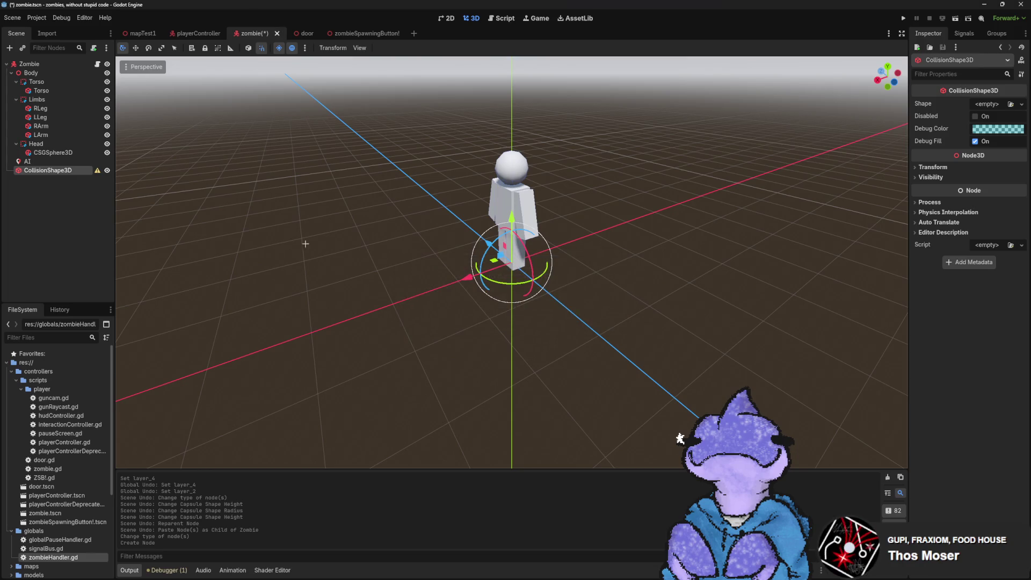
click(1021, 104)
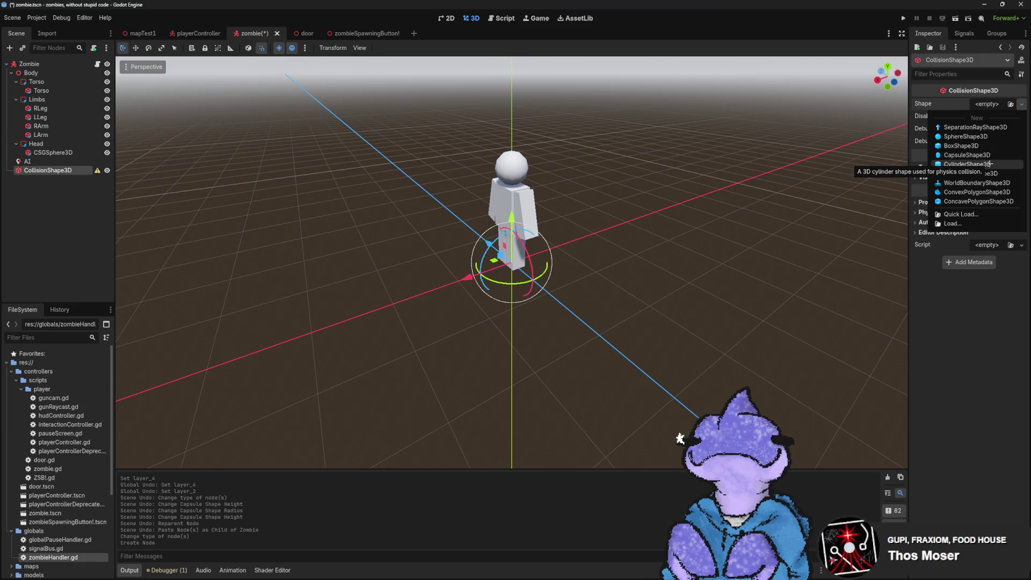
Step: Give the collision shape a capsule, raise it 1 unit and shorten it to fit the zombie
click(975, 154)
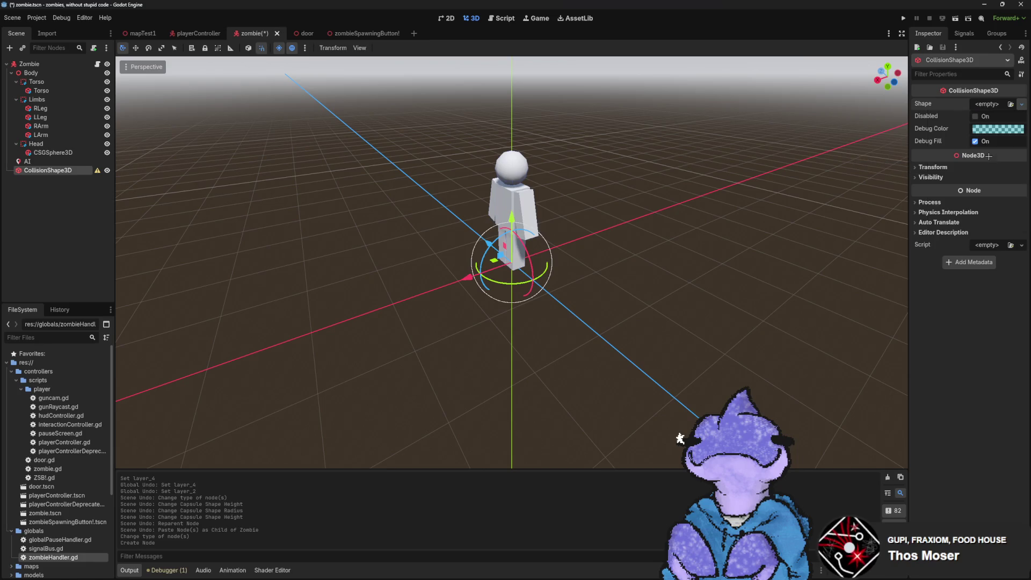
mouse_move(512, 218)
mouse_down()
mouse_move(511, 167)
mouse_move(623, 161)
mouse_up()
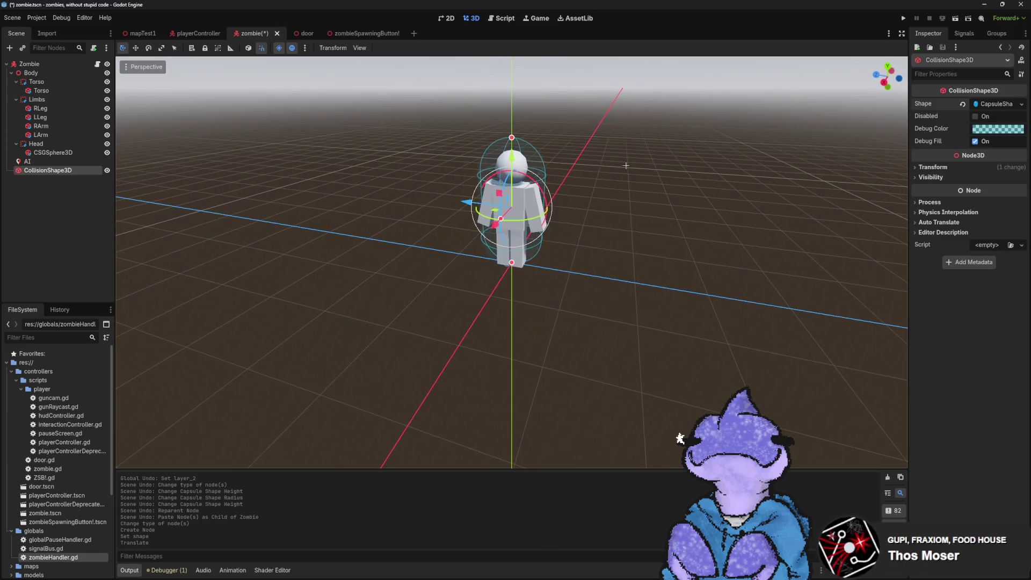
drag(511, 137, 515, 161)
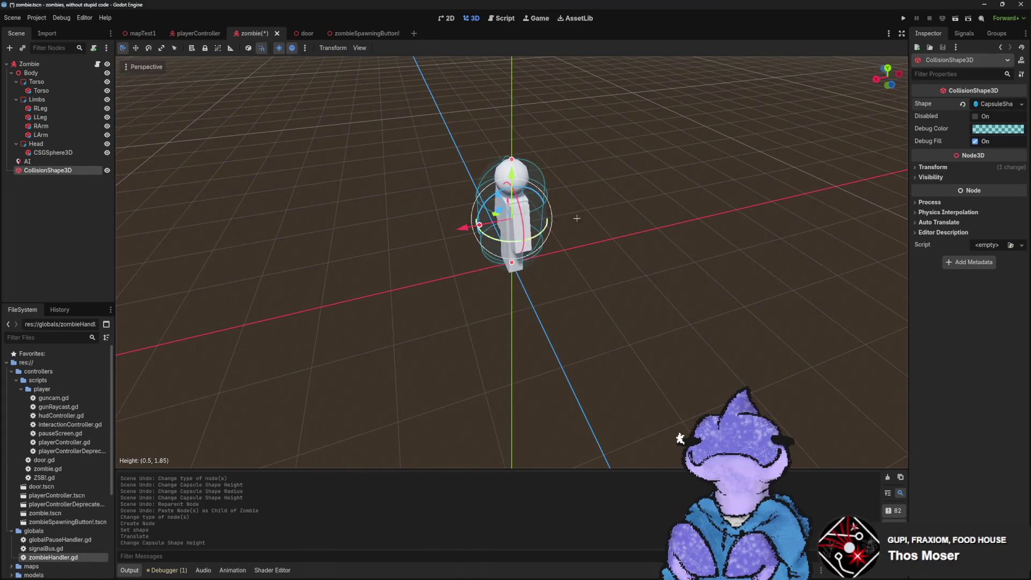
key(KP_3)
click(766, 166)
scroll(648, 183, up, 5)
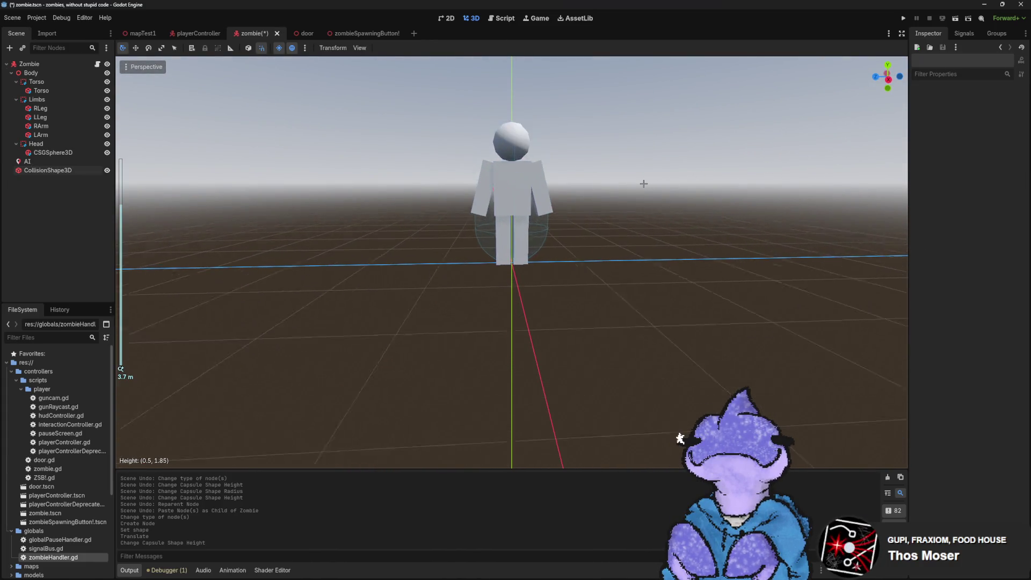
mouse_move(647, 182)
mouse_down()
mouse_move(676, 271)
mouse_move(670, 301)
mouse_move(727, 286)
mouse_move(664, 204)
mouse_move(636, 223)
mouse_move(635, 253)
mouse_up()
scroll(702, 290, down, 4)
scroll(664, 205, up, 3)
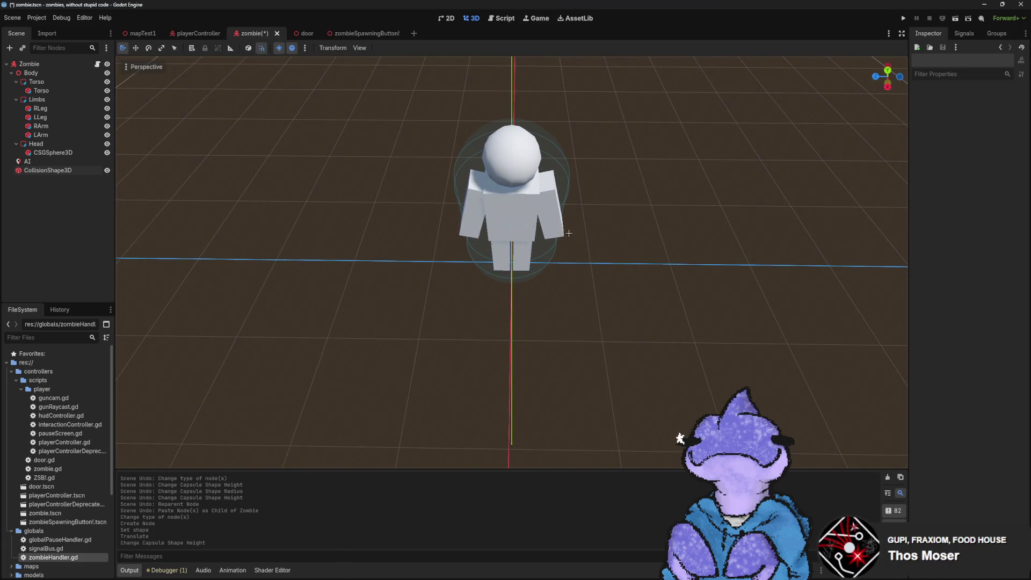
Step: Move the zombie's left arm to a new position and check how the capsule surrounds the body
click(551, 215)
drag(633, 242, 492, 183)
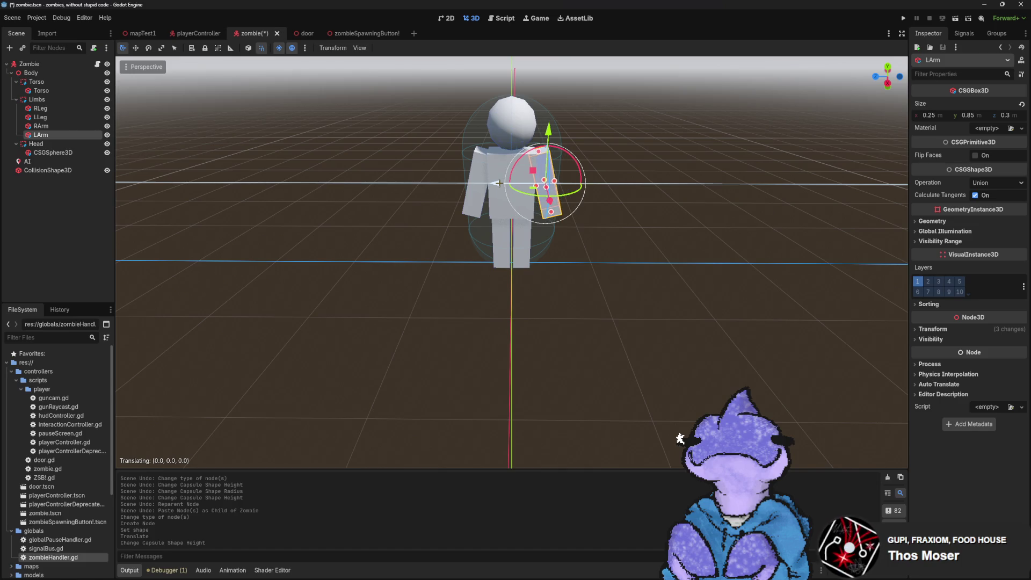
mouse_move(499, 183)
mouse_down()
mouse_move(638, 210)
mouse_move(617, 233)
mouse_up()
click(629, 230)
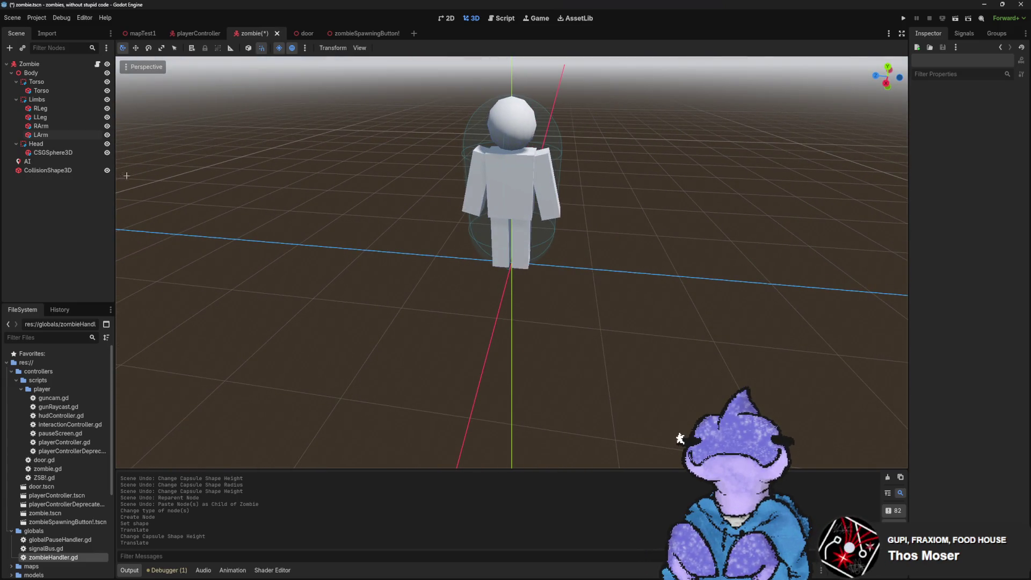
click(48, 170)
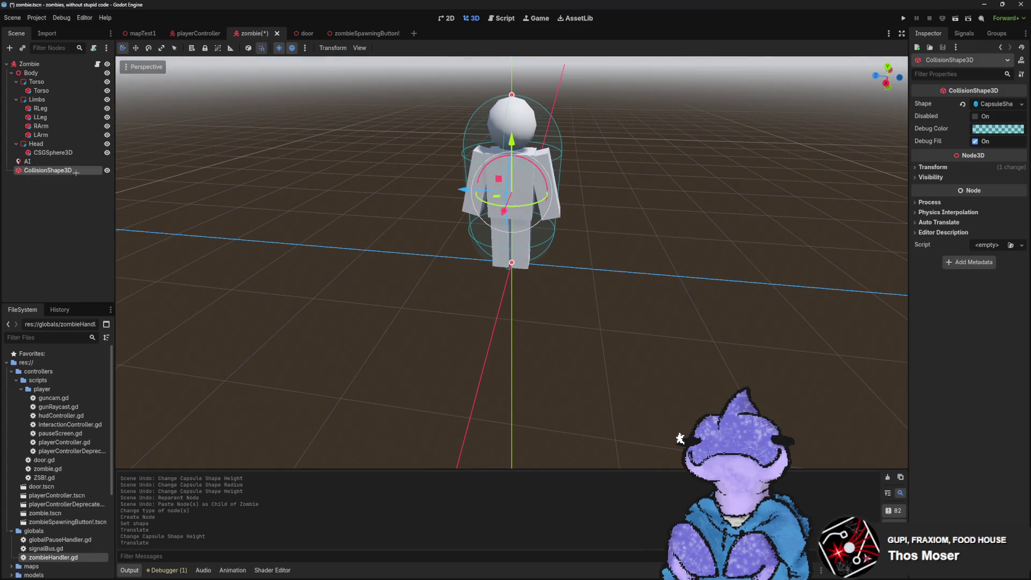
click(582, 156)
drag(601, 168, 555, 157)
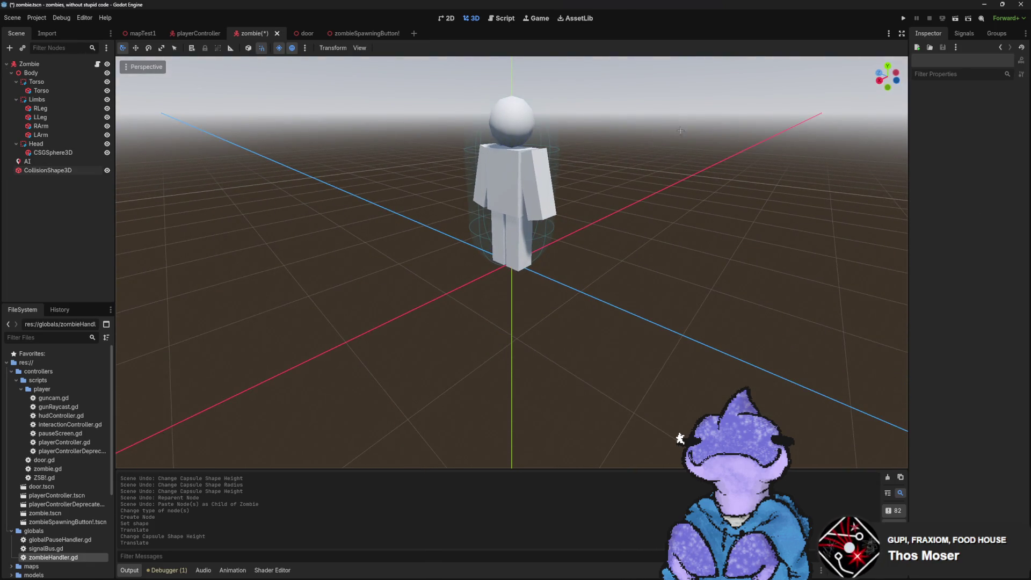
mouse_move(643, 135)
mouse_down()
mouse_move(651, 147)
mouse_move(721, 159)
mouse_move(736, 172)
mouse_move(736, 164)
mouse_up()
Step: Save and run the game, walk to the spawn button to spawn a zombie, and back away
key(F5)
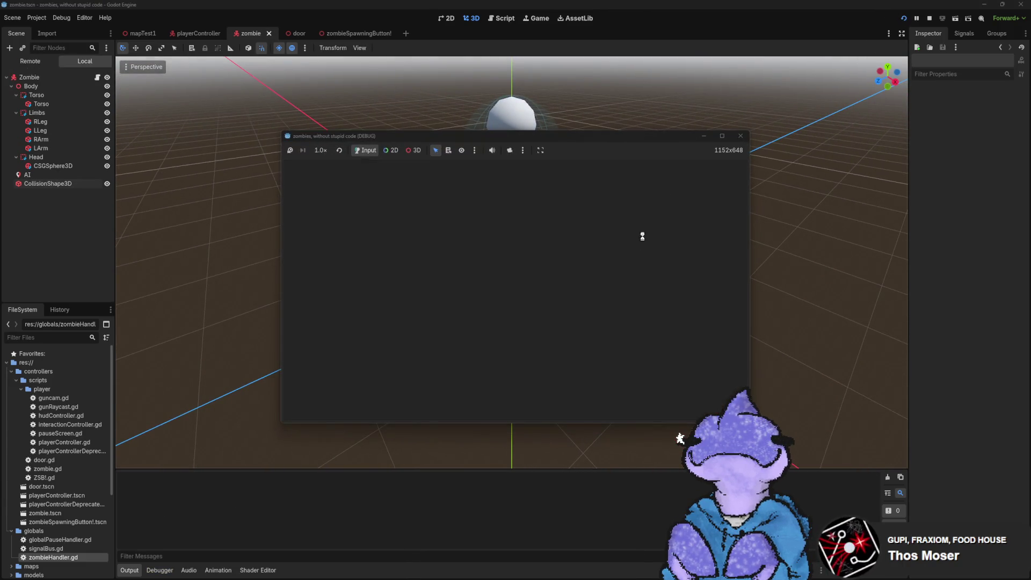
key(w)
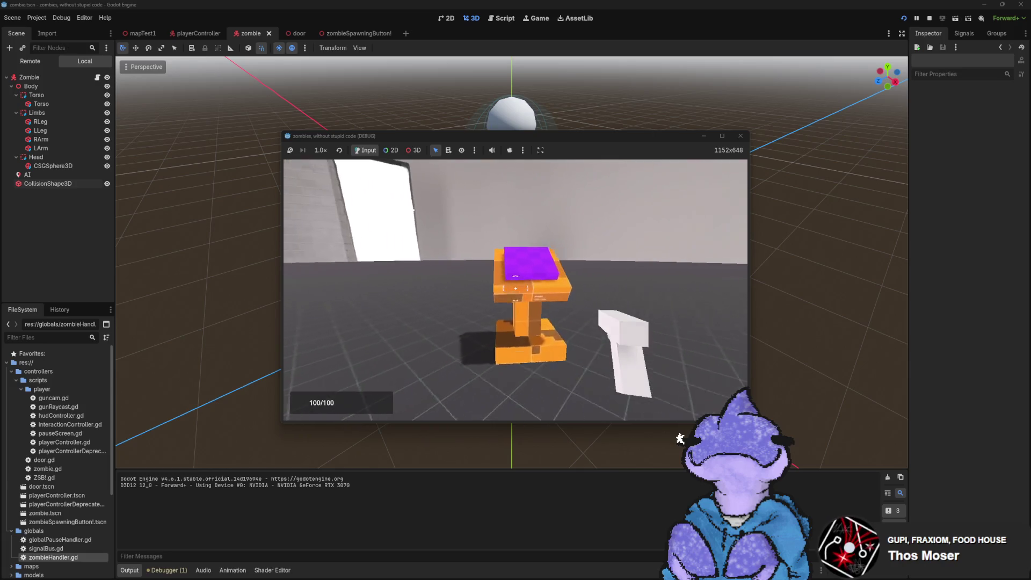
key(s)
Step: Shoot the zombie until 'DEAD!' prints, stop the game, and open globalPauseHandler.gd
click(515, 289)
click(516, 289)
click(515, 288)
click(516, 288)
click(516, 289)
click(516, 289)
click(515, 289)
click(515, 288)
click(516, 289)
click(516, 288)
click(516, 288)
click(516, 289)
click(515, 289)
click(516, 288)
click(515, 288)
click(516, 288)
click(515, 288)
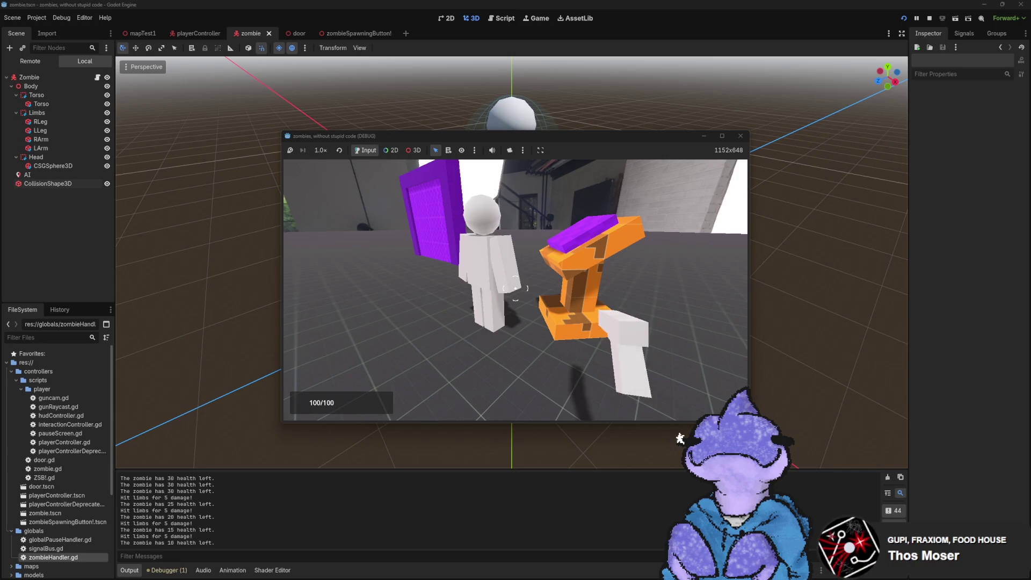
click(516, 289)
click(516, 288)
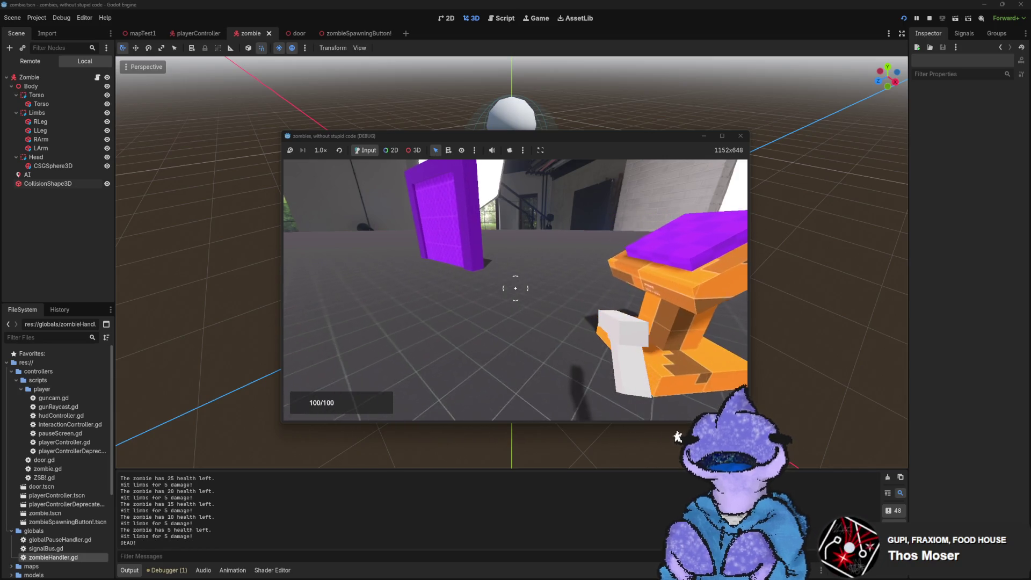
key(F8)
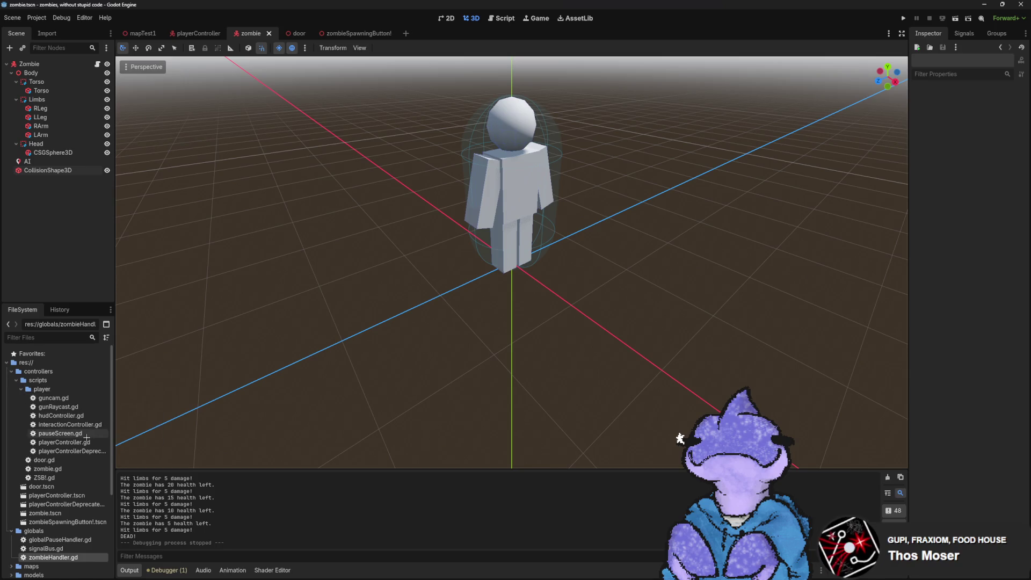
double_click(69, 539)
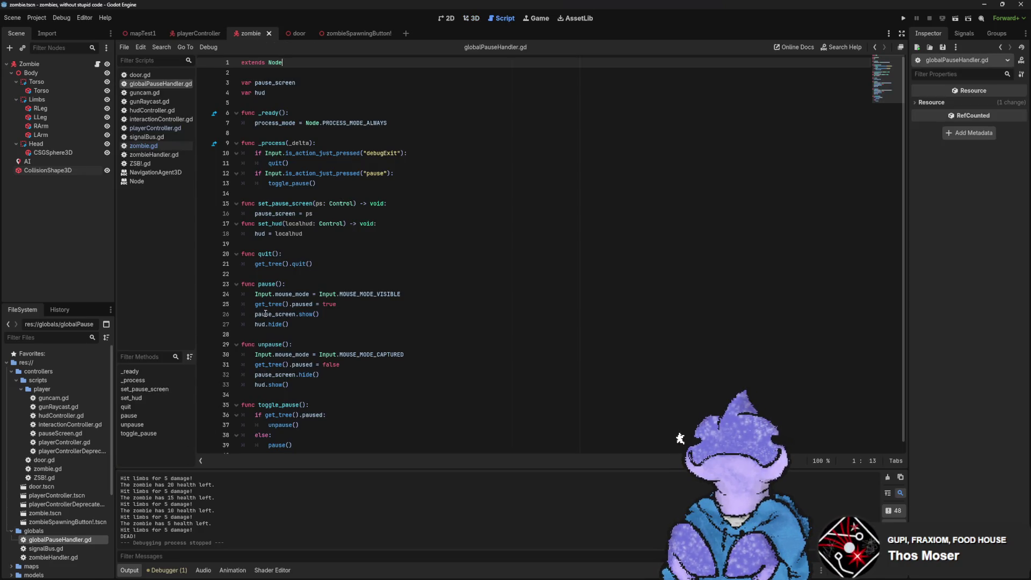
click(315, 86)
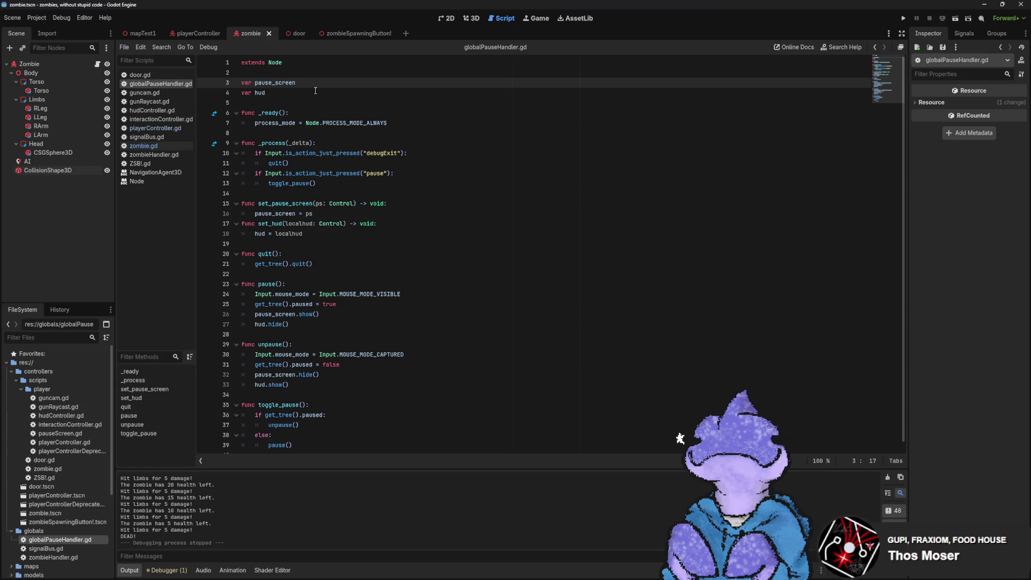
click(78, 548)
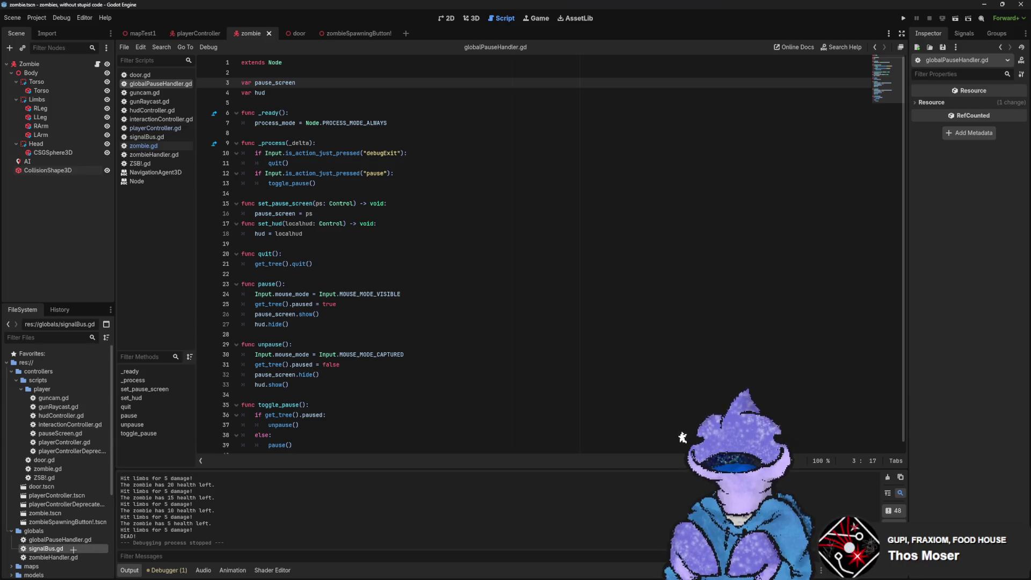
double_click(75, 549)
click(429, 102)
click(413, 112)
key(Return)
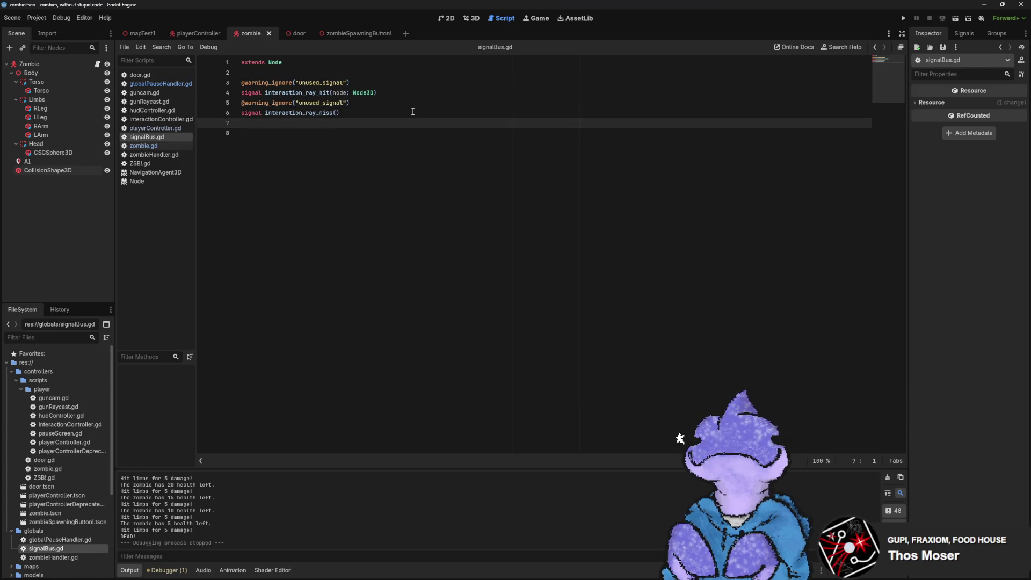
text(@wa)
key(Return)
text(")
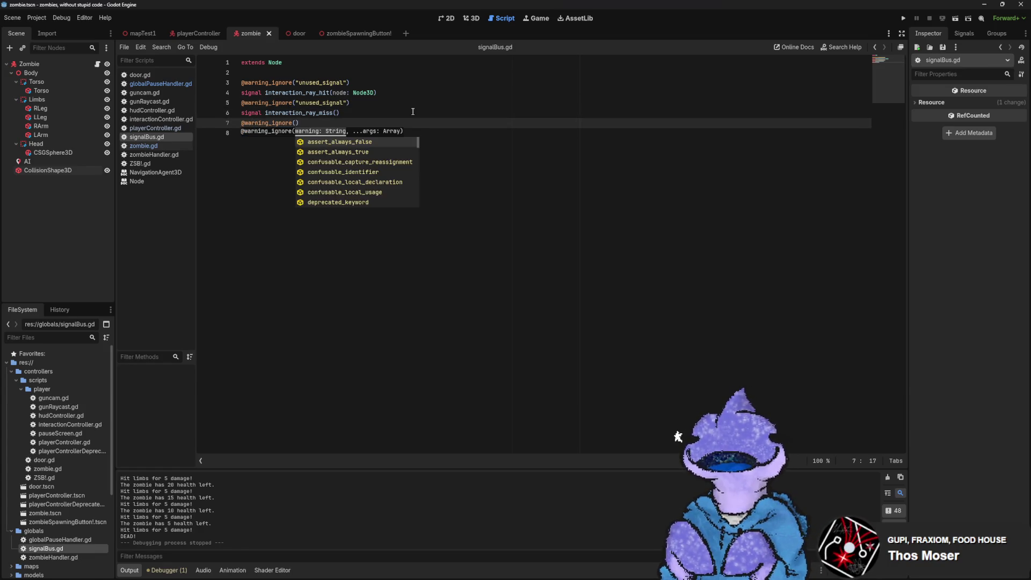
text(unuse)
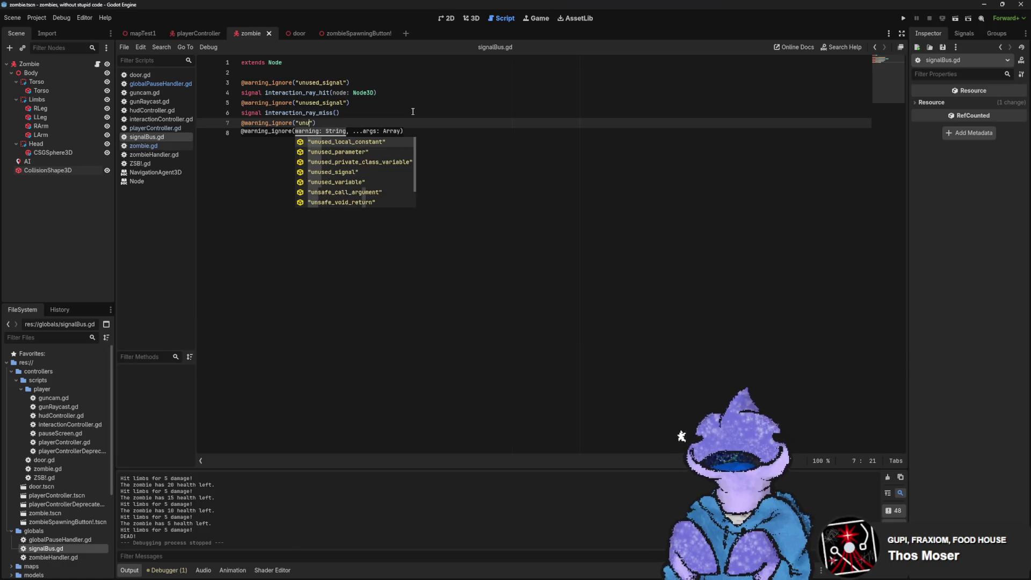
text(d_s)
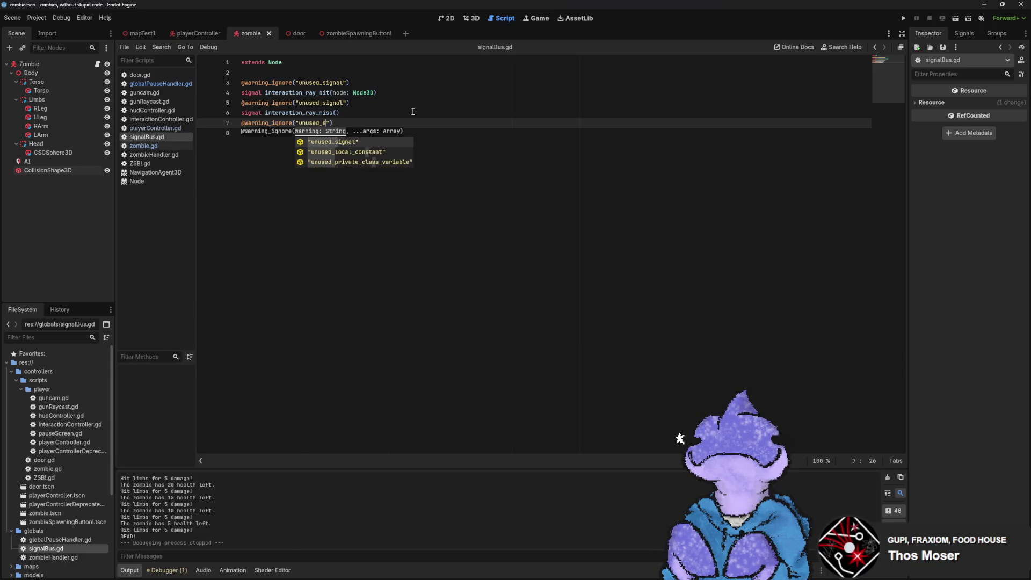
key(Return)
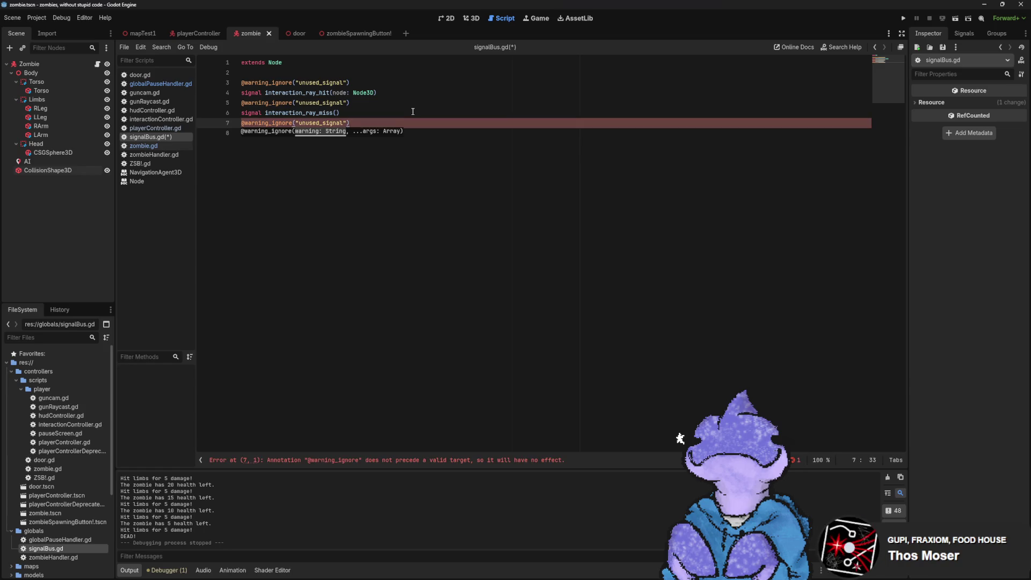
Step: Declare signal zombie_spawned(collide_id) on the line below the annotation
key(Return)
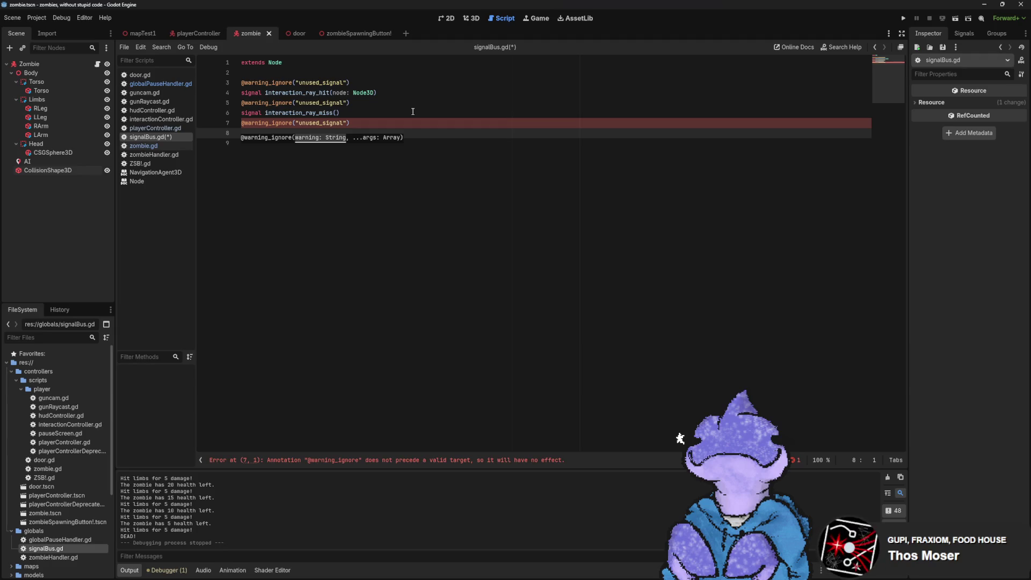
text(signal)
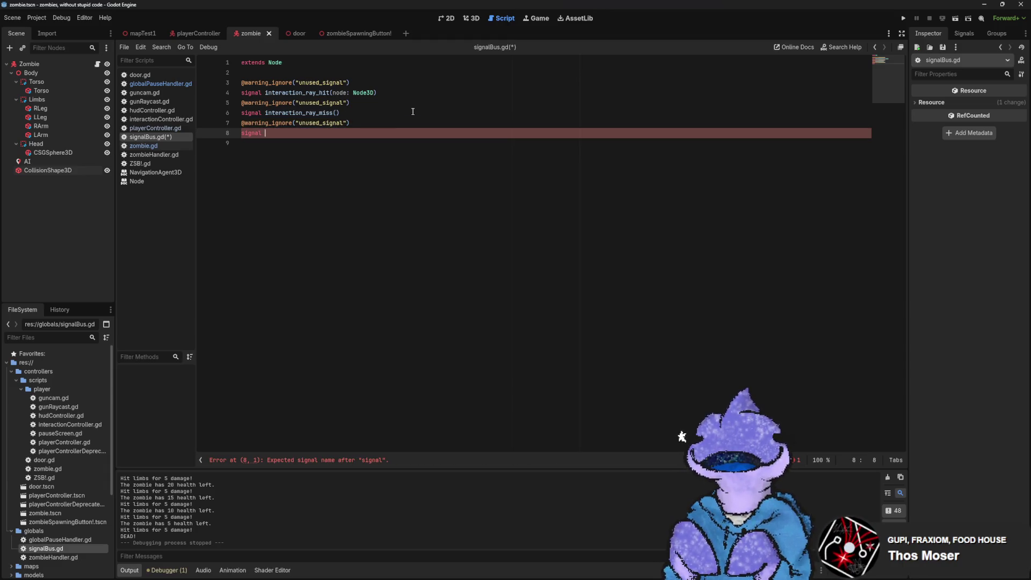
text( zombie_)
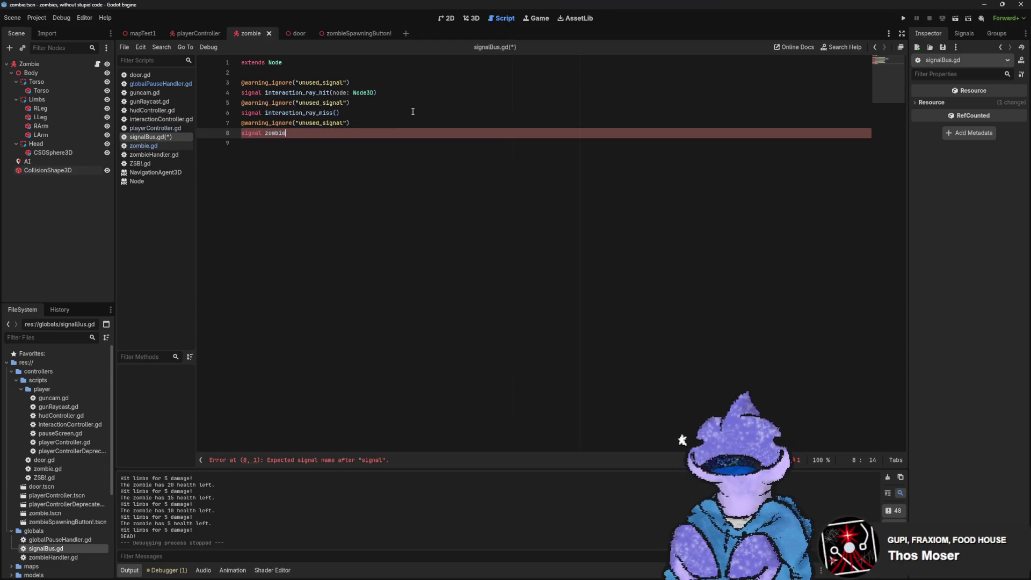
text(spawned)
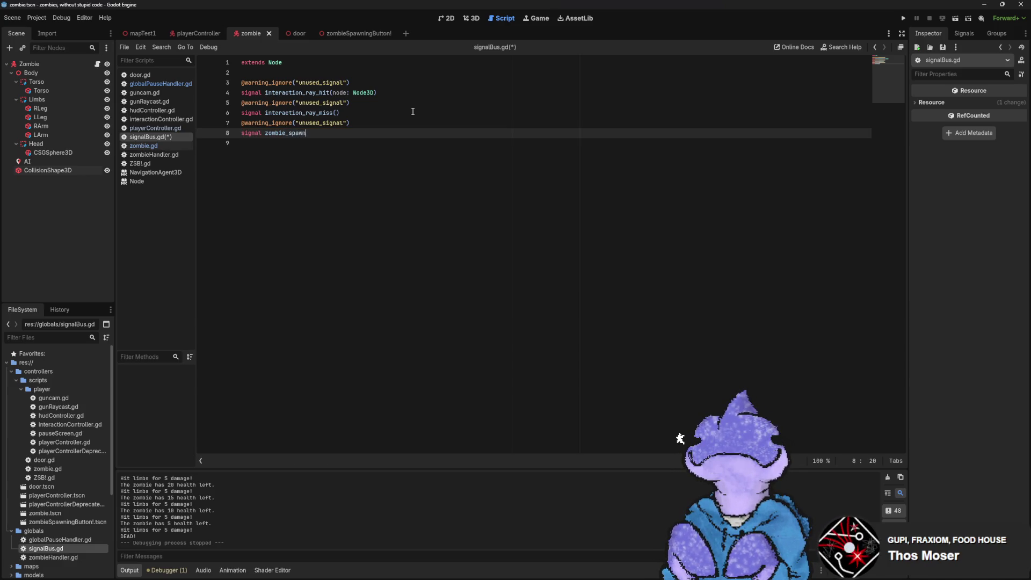
text(()
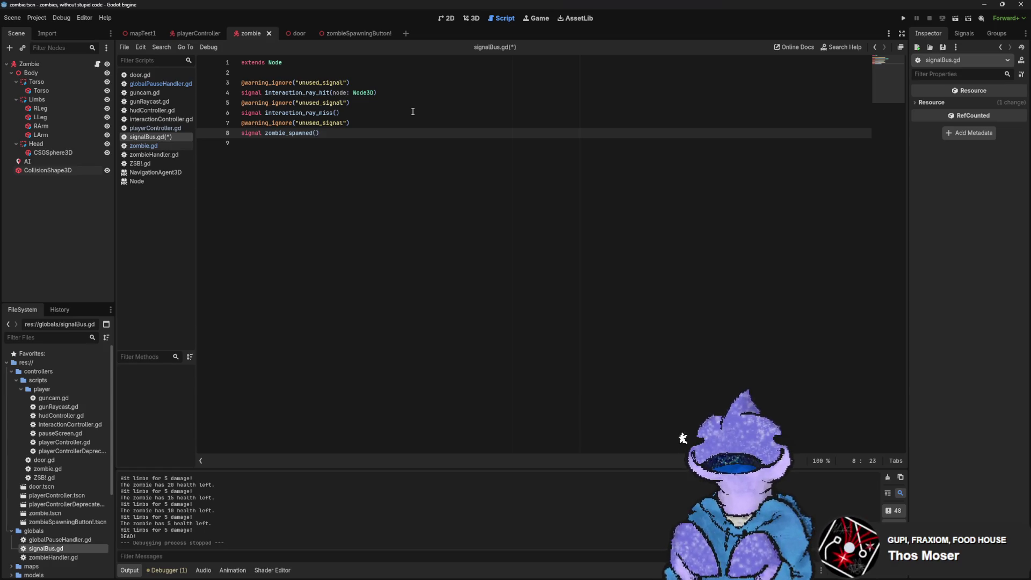
text(collide)
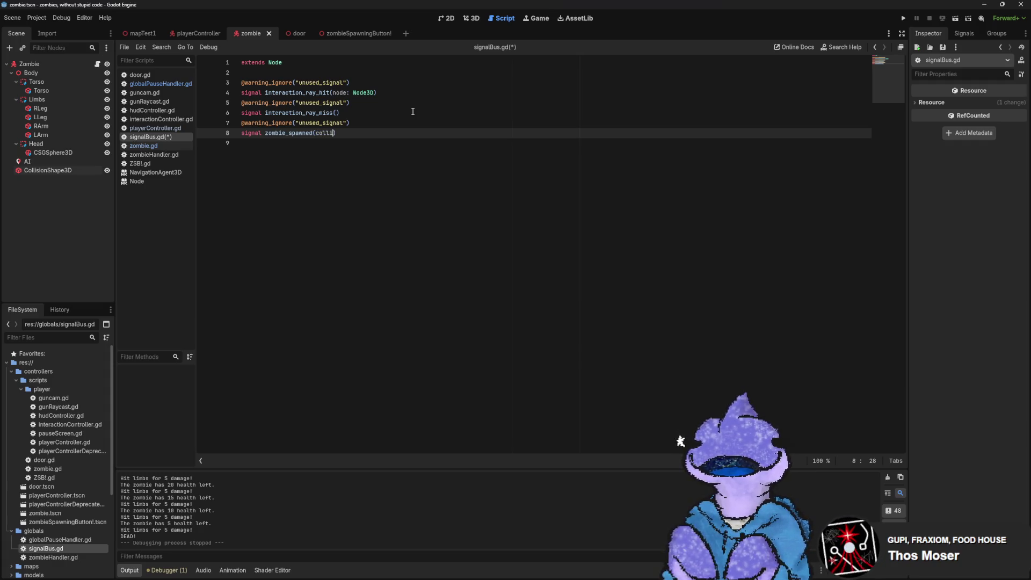
text(_i)
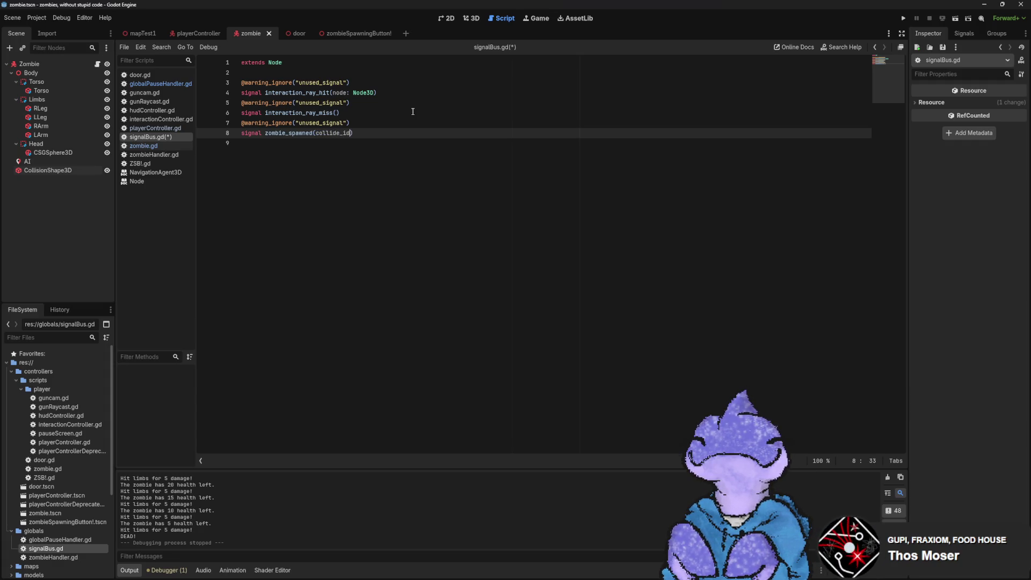
text(d)
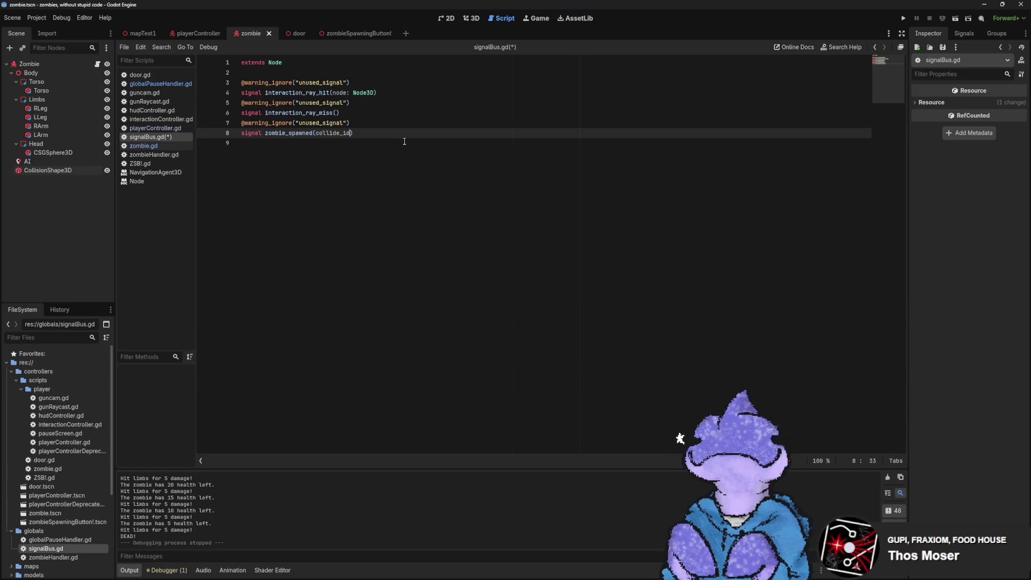
click(405, 123)
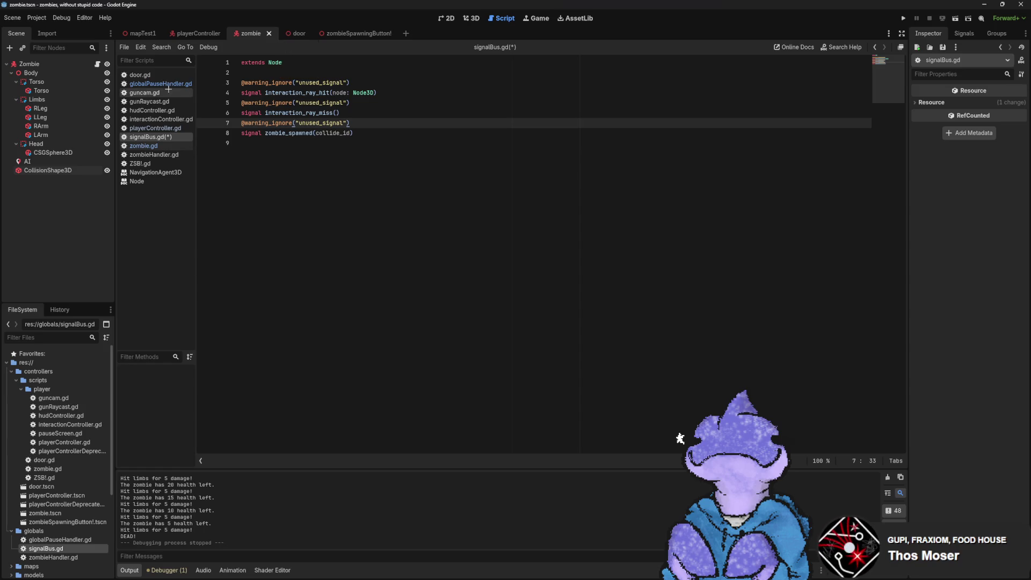
click(97, 64)
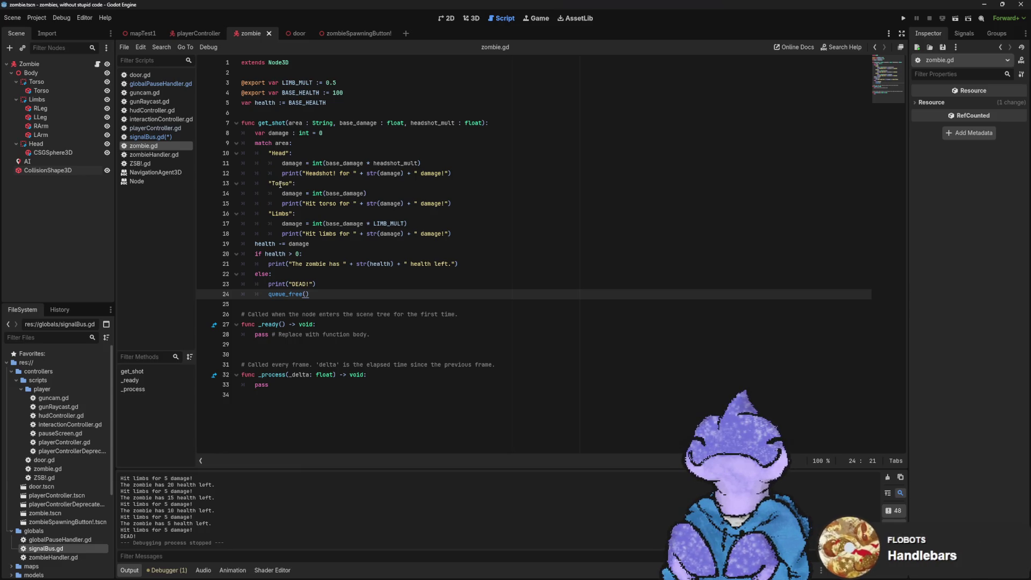
Step: Start a signalBus.zombie_spawned( call on a new line in zombie.gd's _ready, checking the signal definition
click(343, 325)
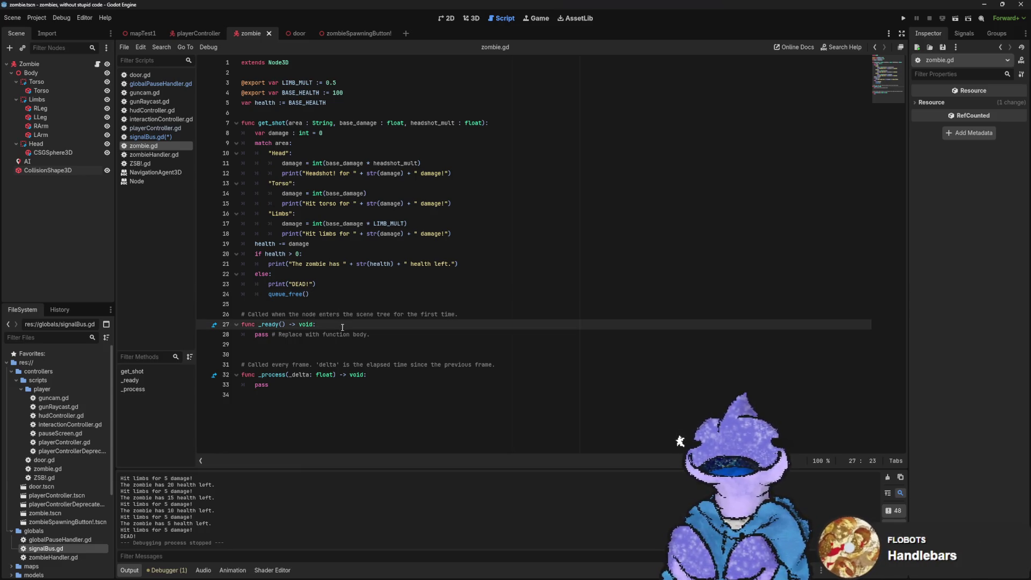
key(Return)
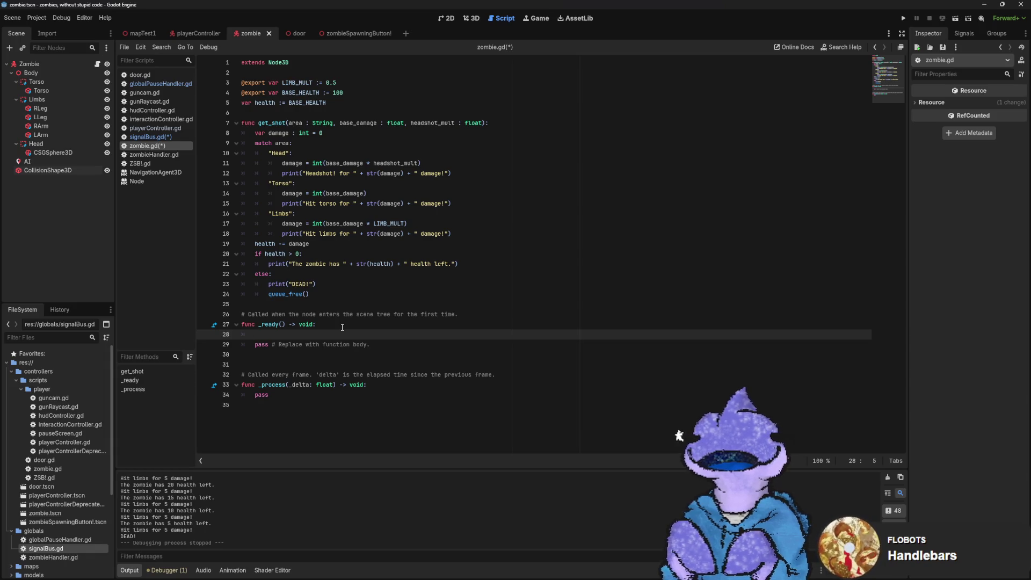
text(ignal )
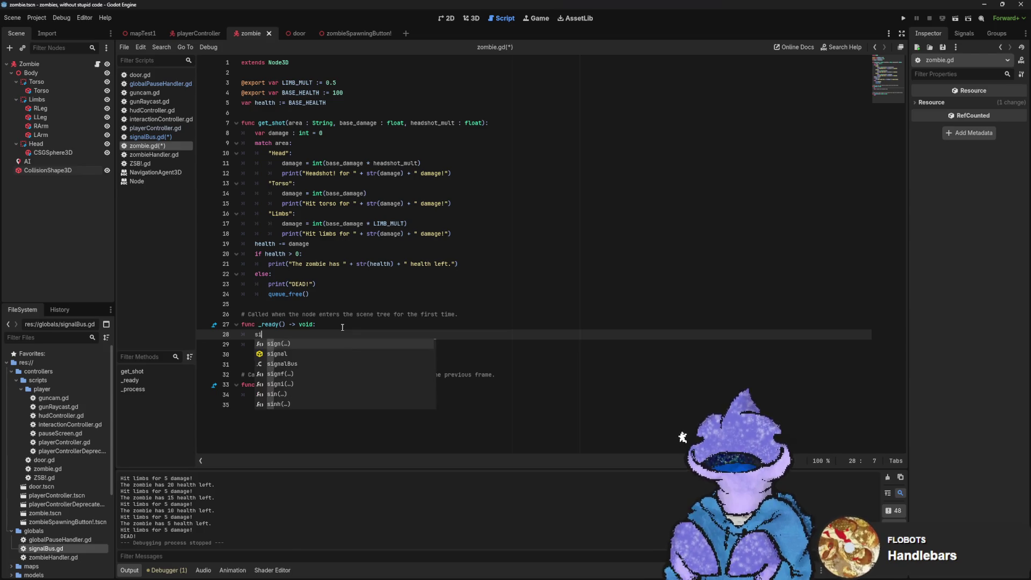
text(X)
text(us)
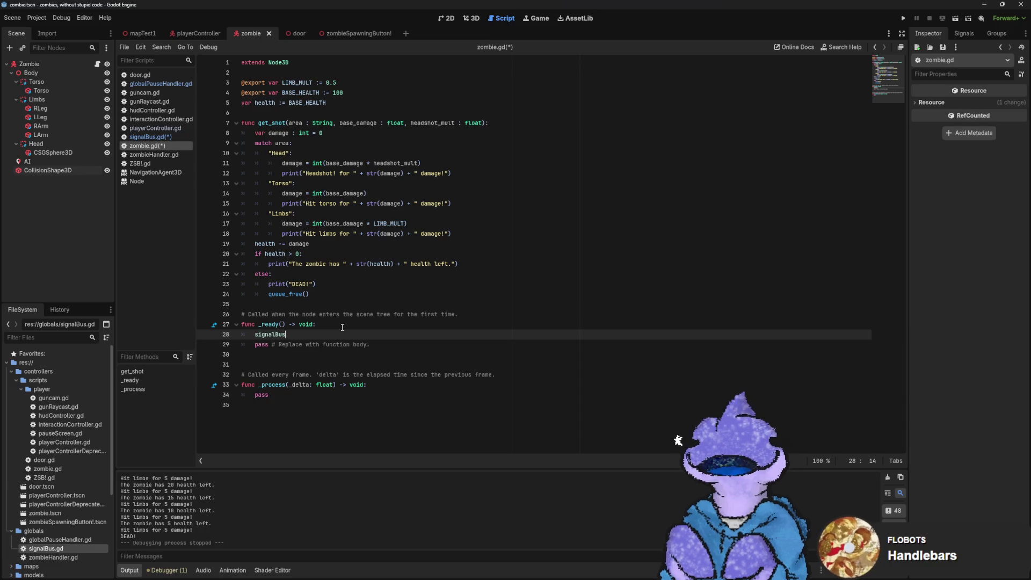
text(.)
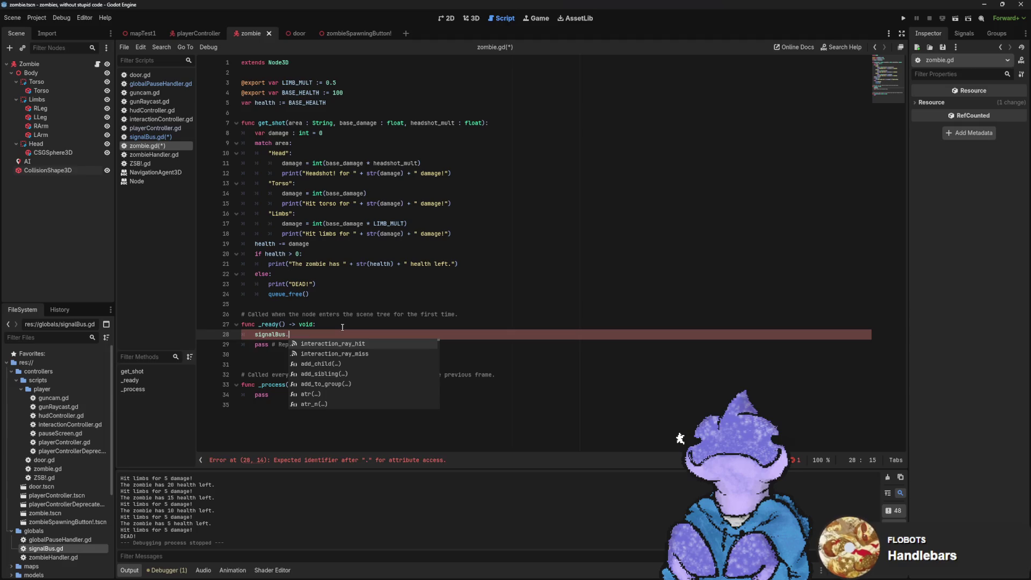
text(zombie_)
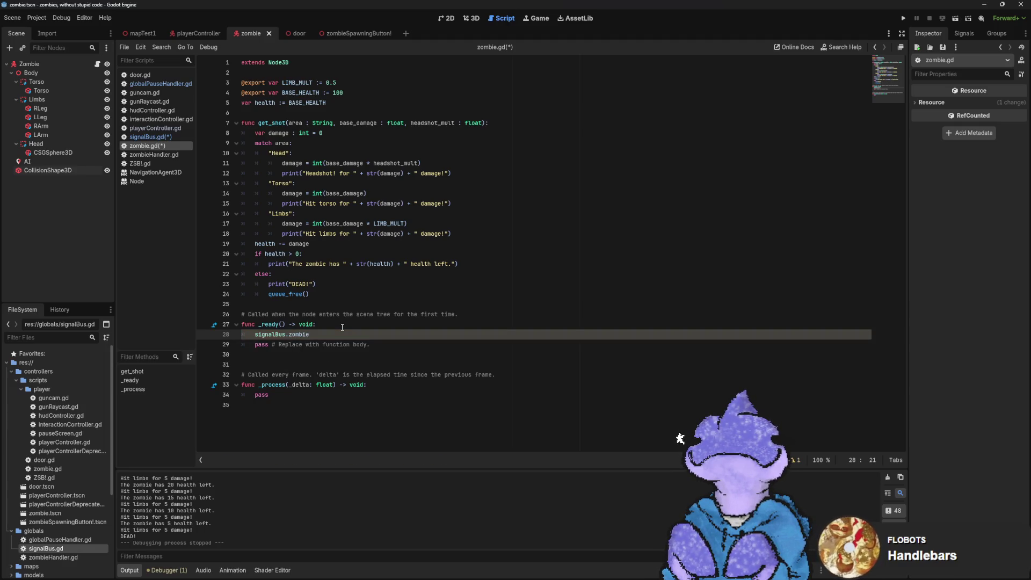
text(spawned)
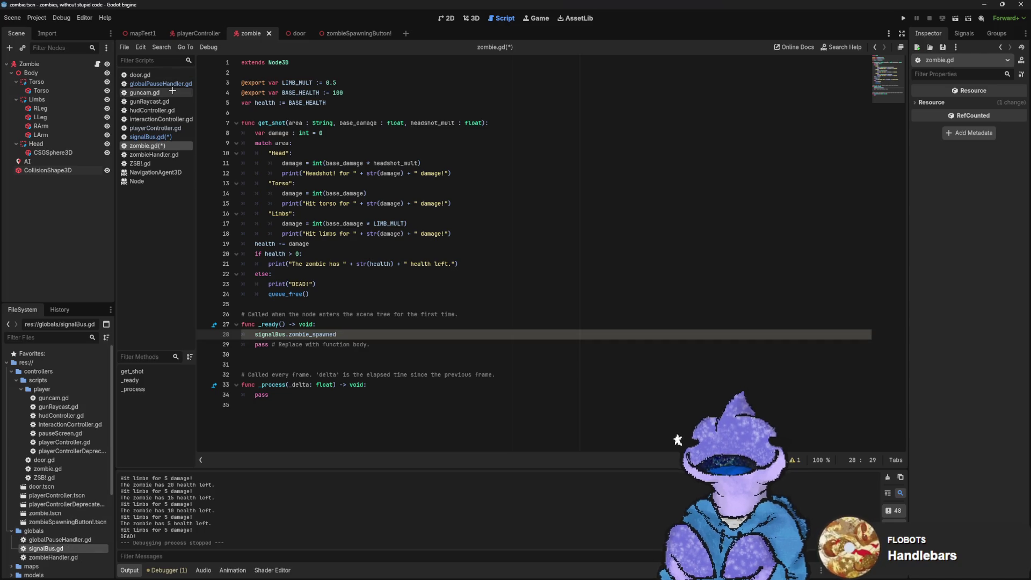
mouse_move(151, 145)
mouse_down()
mouse_move(156, 109)
mouse_move(159, 138)
mouse_up()
click(153, 137)
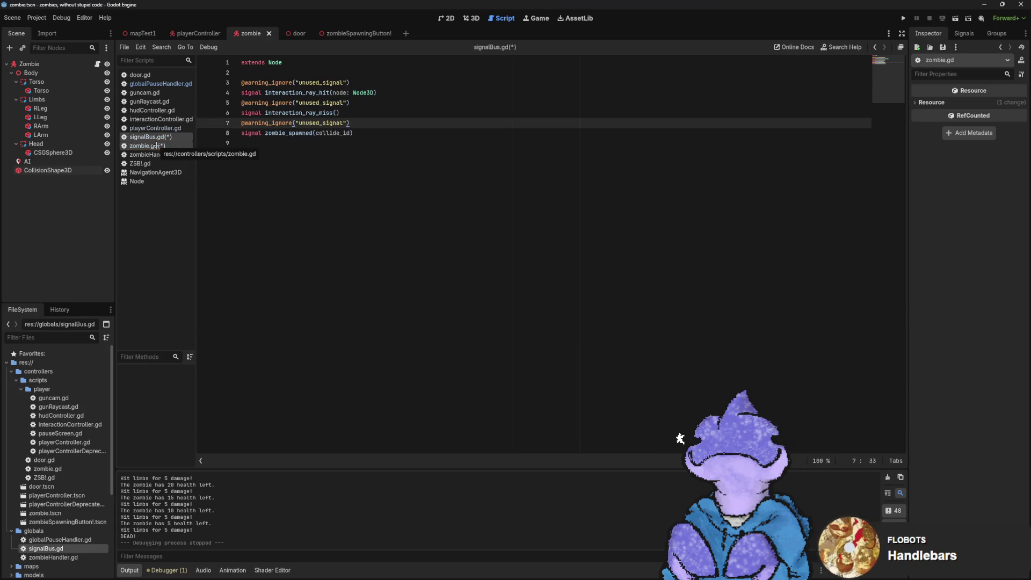
click(157, 145)
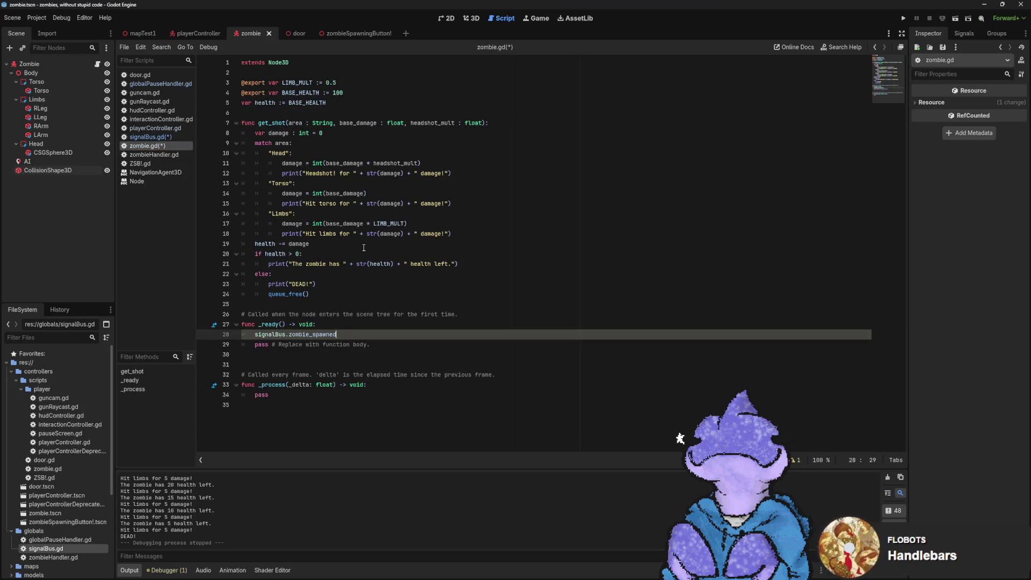
text(()
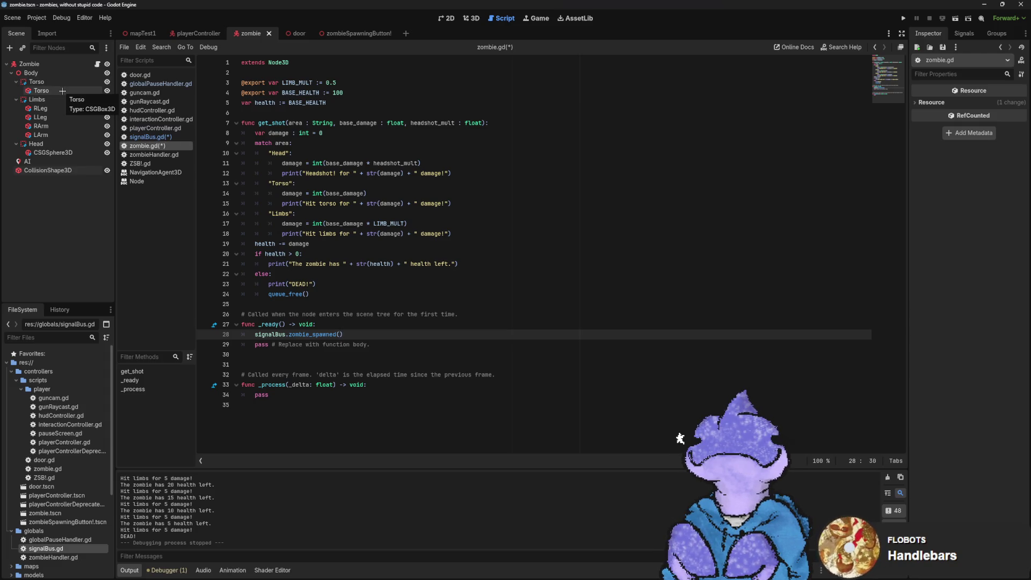
Step: Pass $CollisionShape3D into the zombie_spawned call by dragging the node from the Scene dock
click(48, 170)
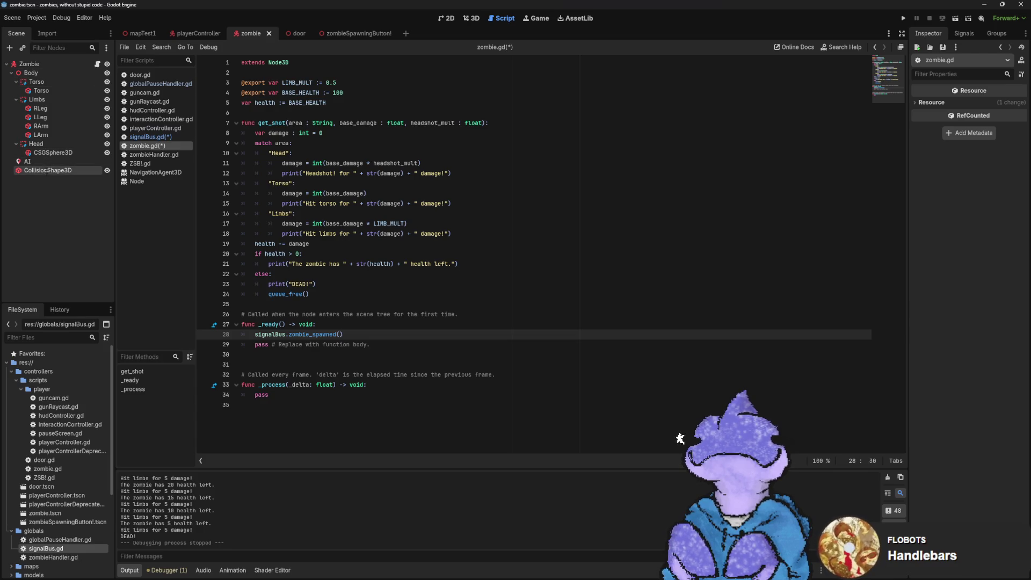
click(40, 153)
click(27, 162)
click(26, 170)
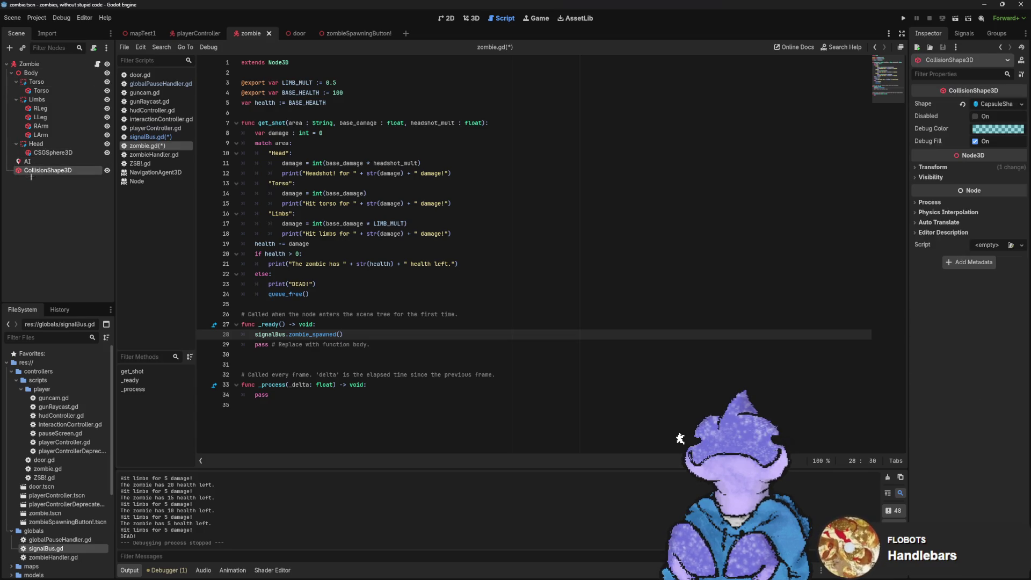
click(32, 188)
mouse_move(48, 170)
mouse_down()
mouse_move(279, 264)
mouse_move(340, 335)
mouse_up()
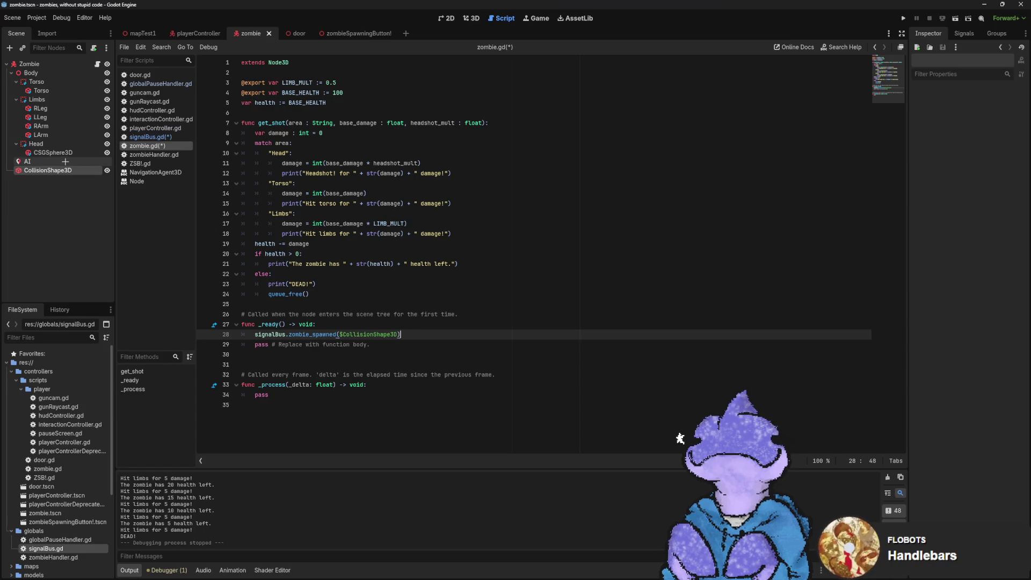
click(373, 335)
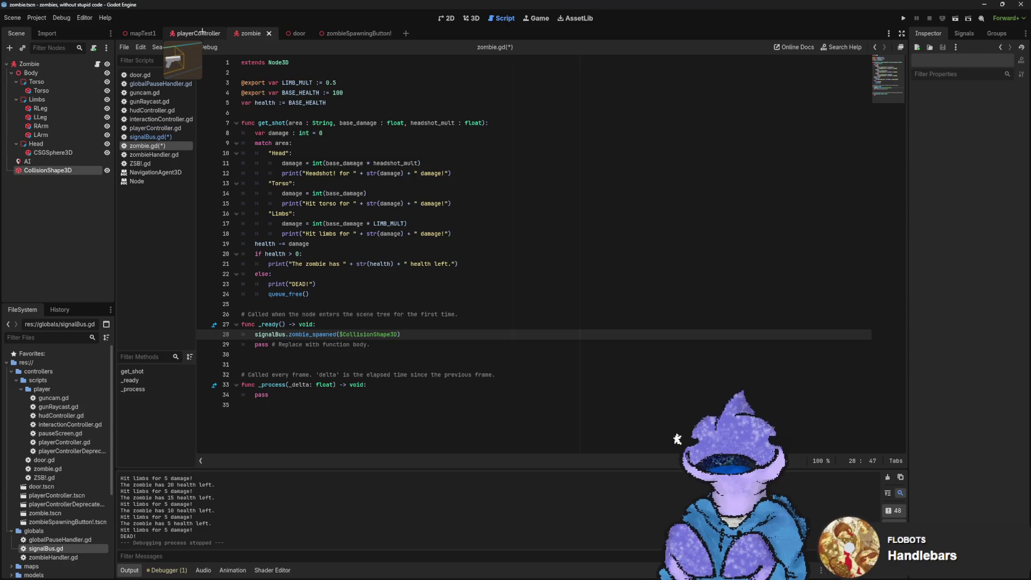
Step: Switch to the playerController scene and review gunRaycast.gd and the node's signals
click(202, 32)
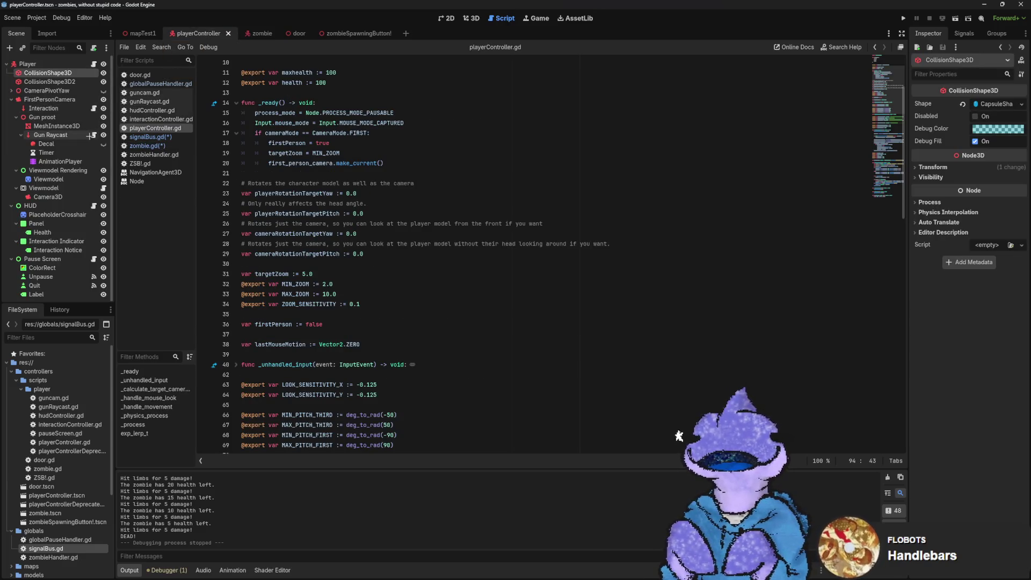
click(92, 135)
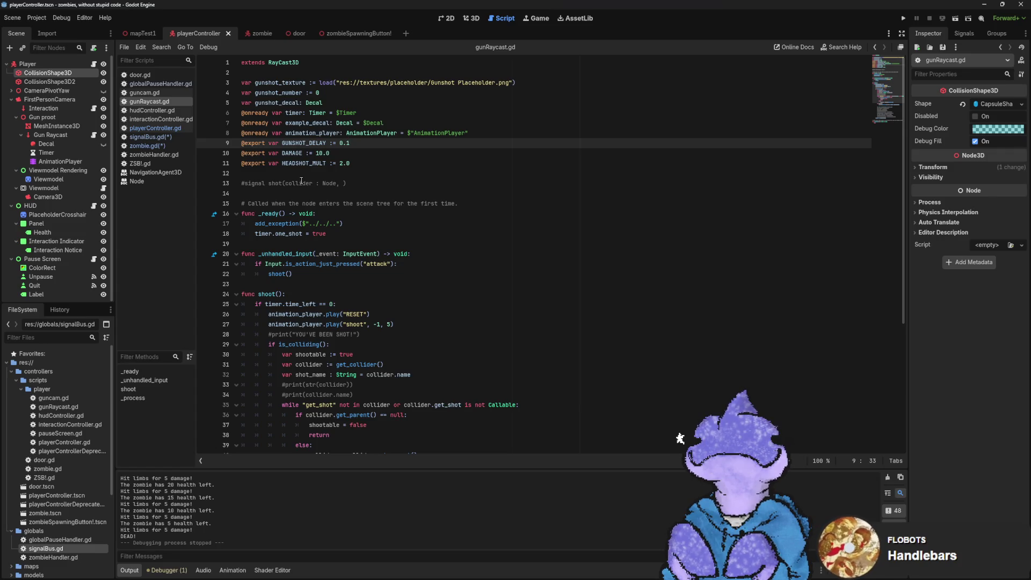
scroll(301, 181, down, 5)
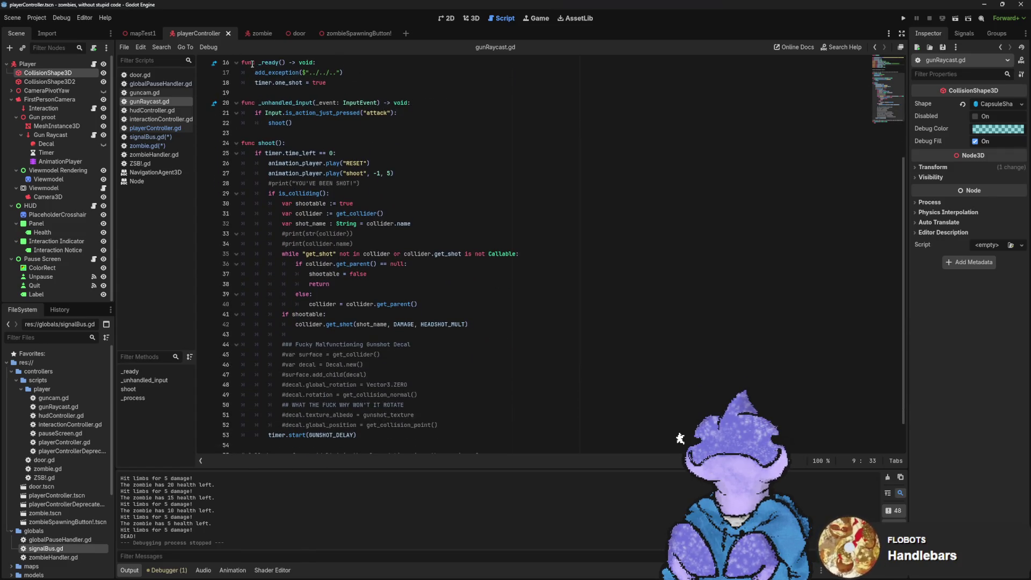
scroll(351, 263, down, 1)
scroll(352, 263, down, 1)
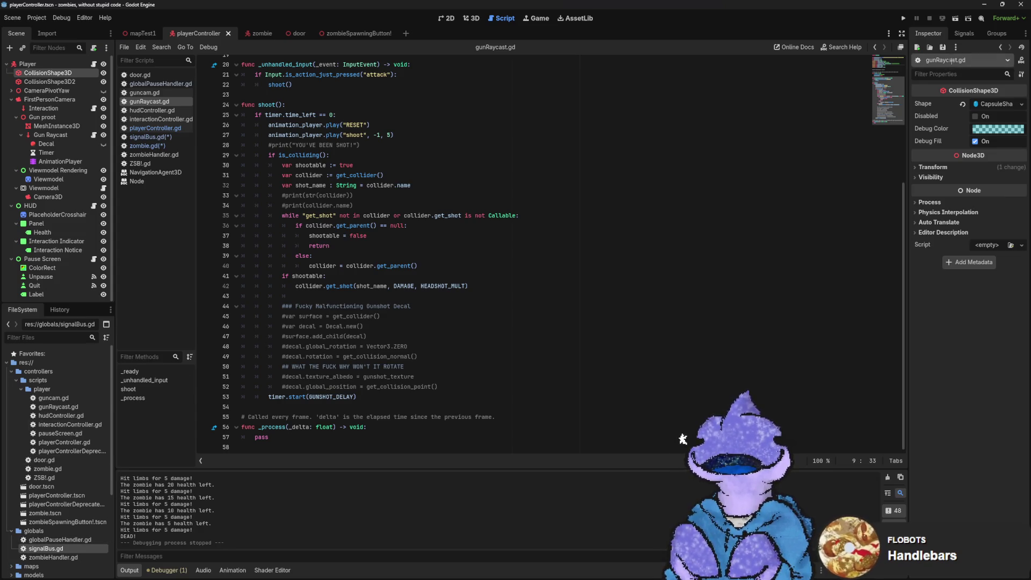
click(962, 33)
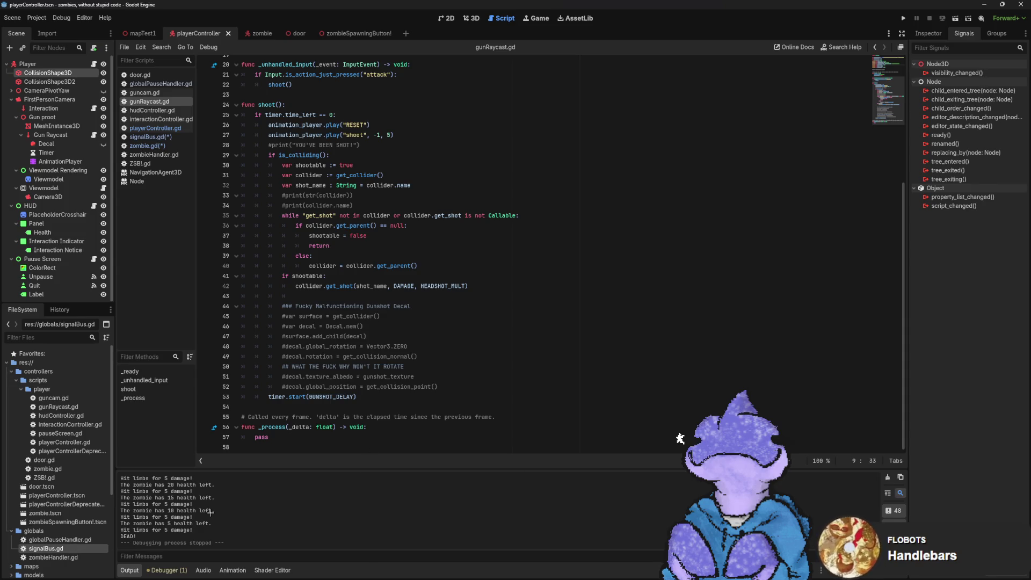
Step: Bring up hudController.gd and scroll to its interaction_ray_hit and interaction_ray_miss connections
right_click(61, 550)
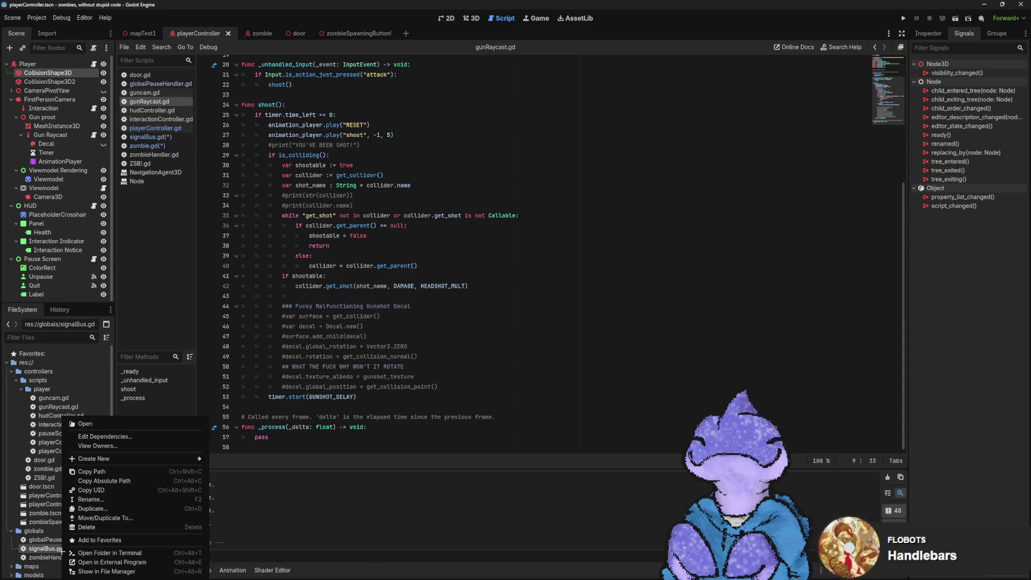
click(386, 427)
click(385, 427)
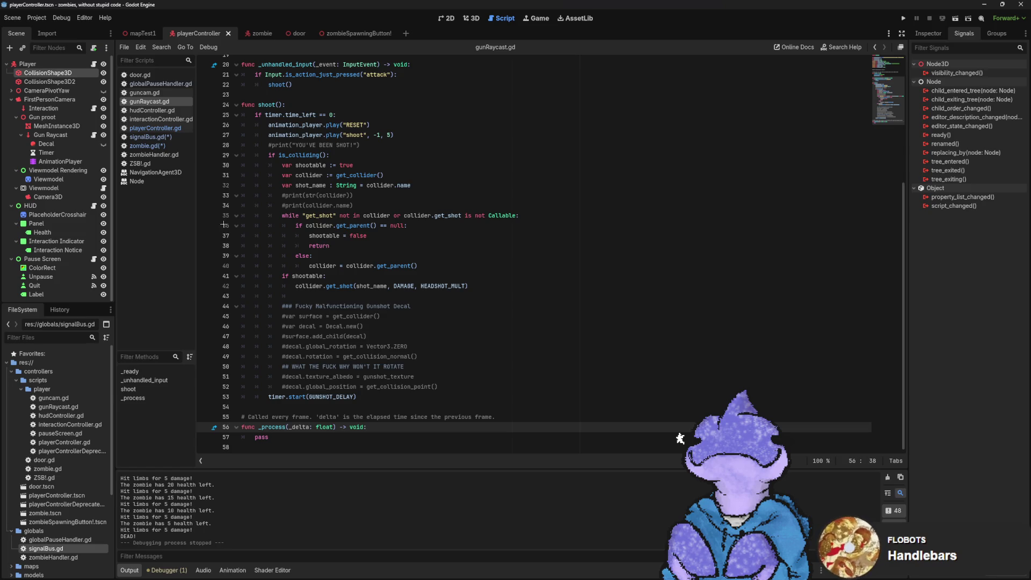
click(156, 110)
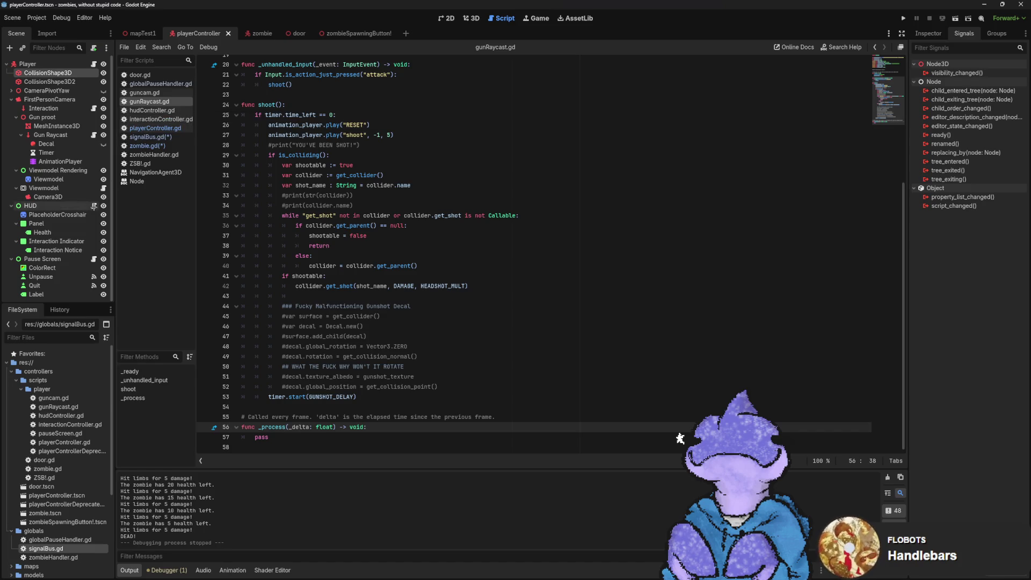
scroll(345, 218, down, 2)
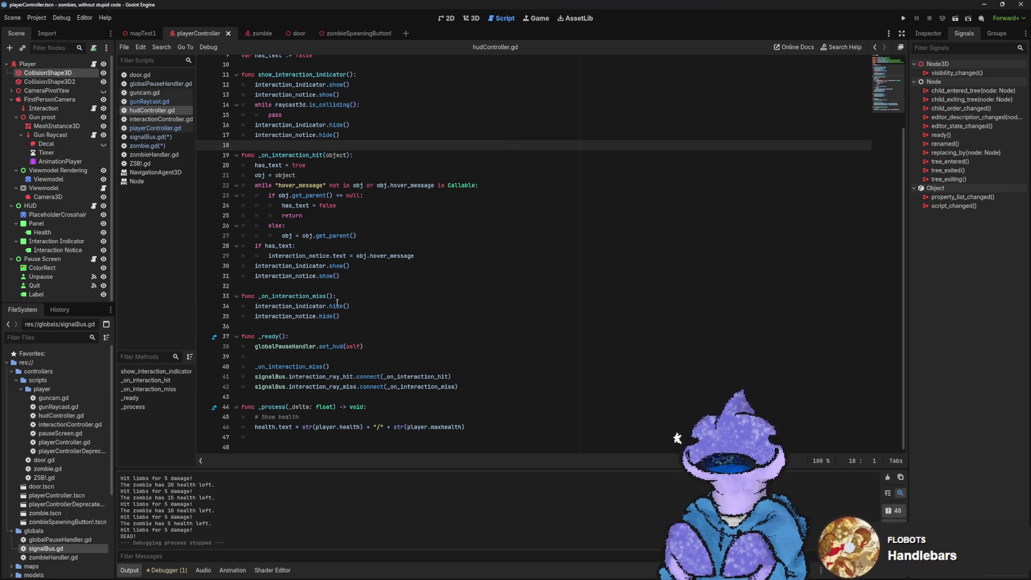
Step: Review hudController.gd's interaction_ray_hit connection line, then return to zombie.gd
click(298, 297)
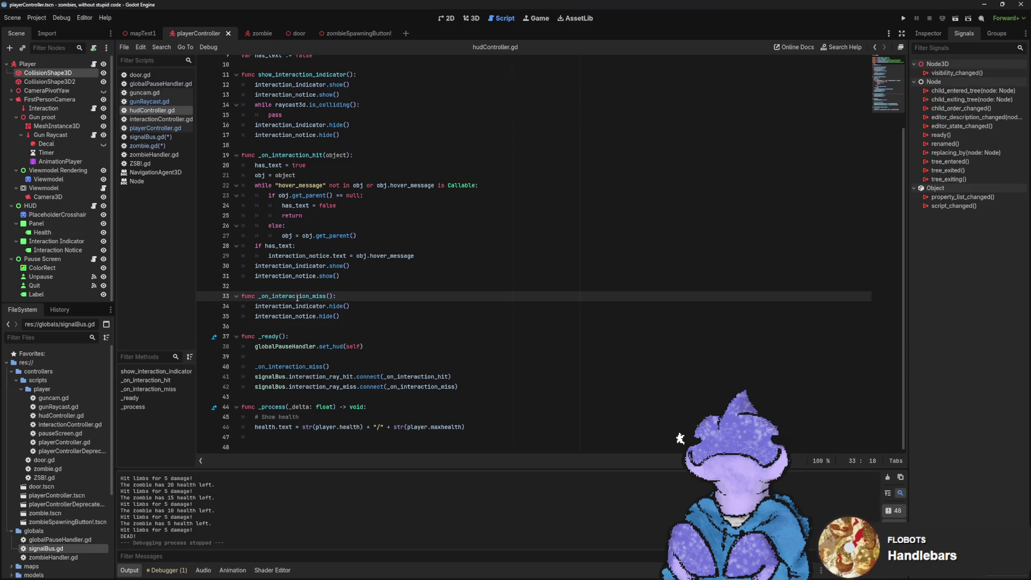
scroll(299, 297, up, 3)
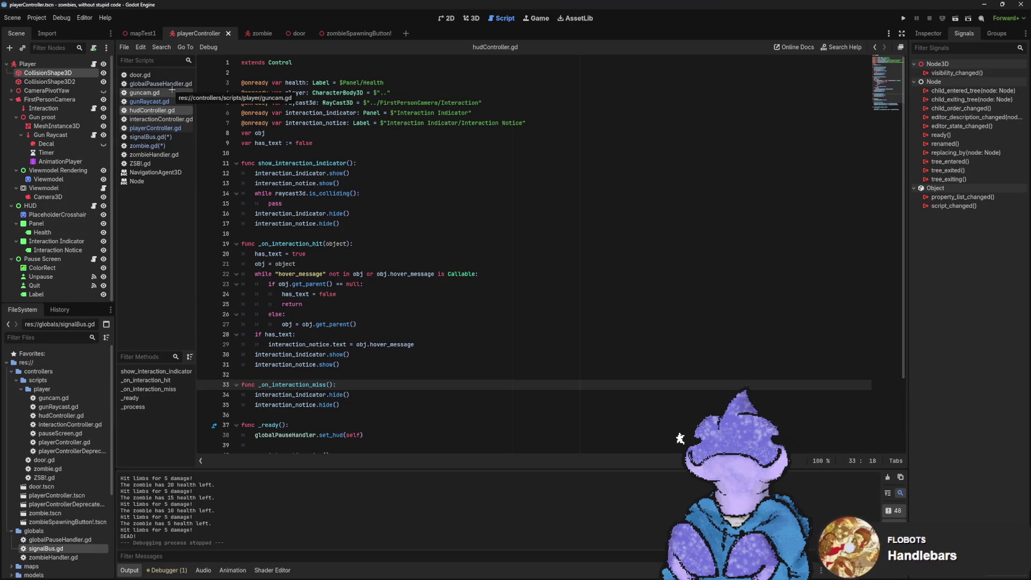
scroll(323, 191, down, 3)
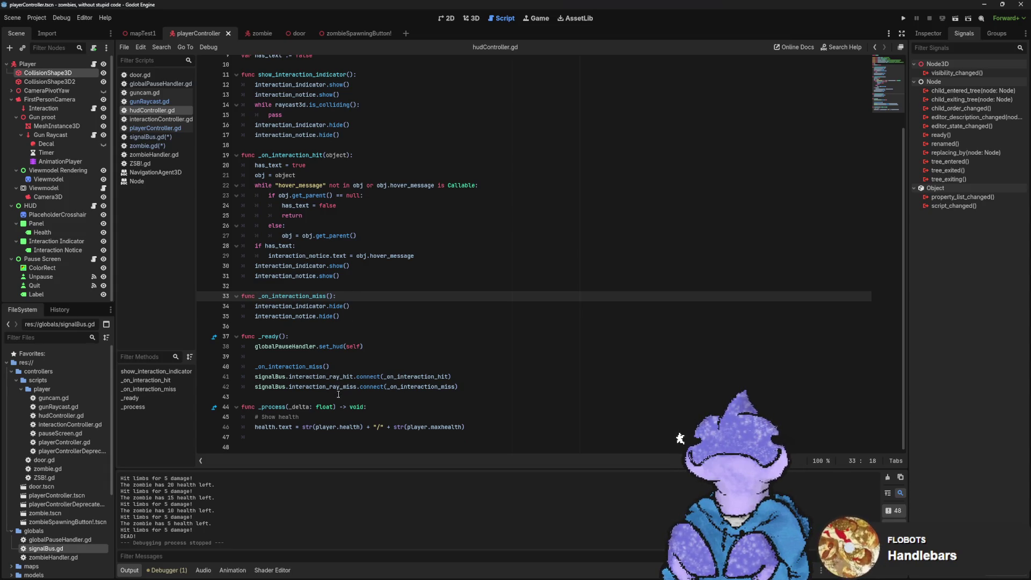
click(273, 377)
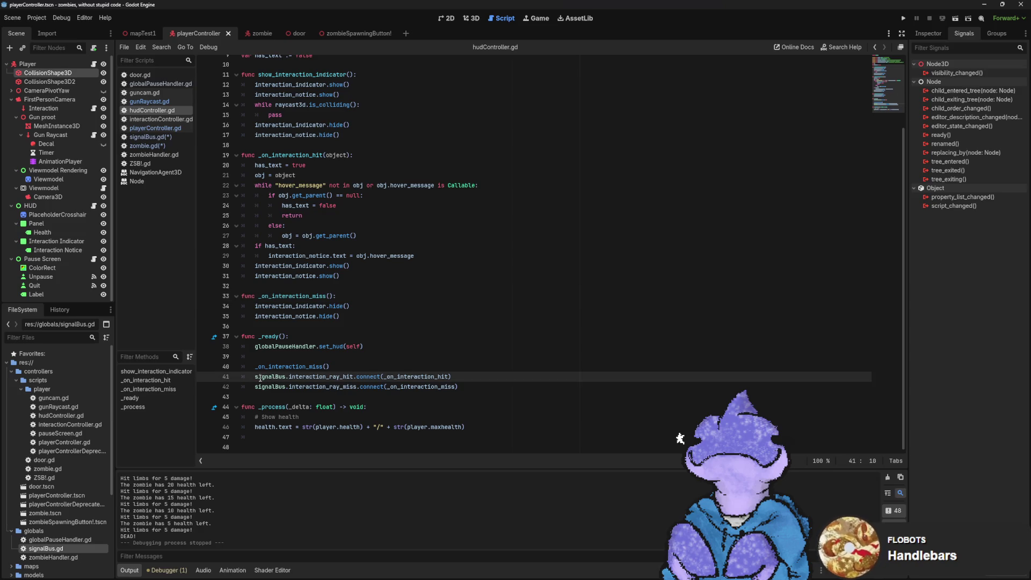
drag(455, 376, 254, 377)
click(288, 376)
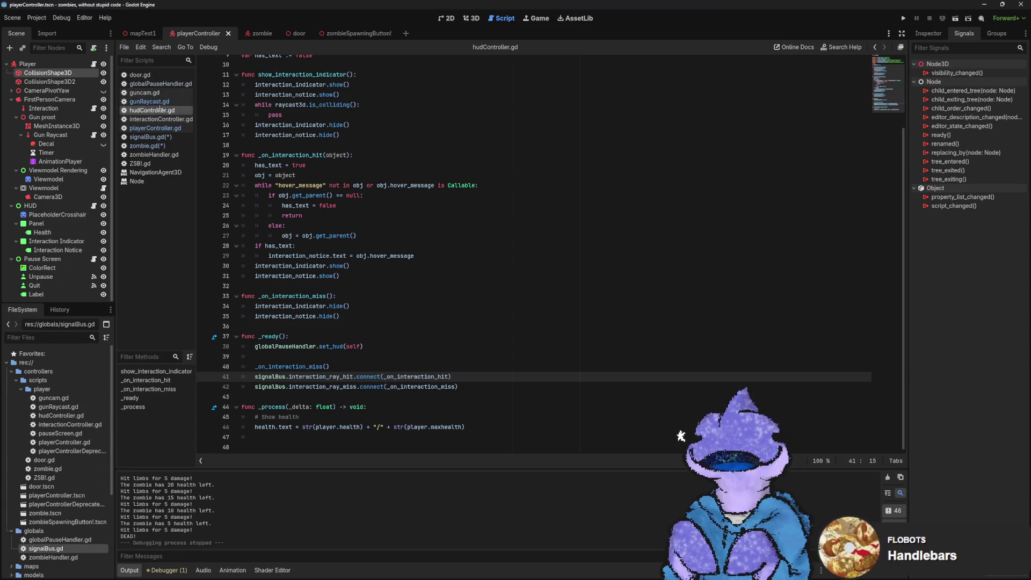
click(160, 146)
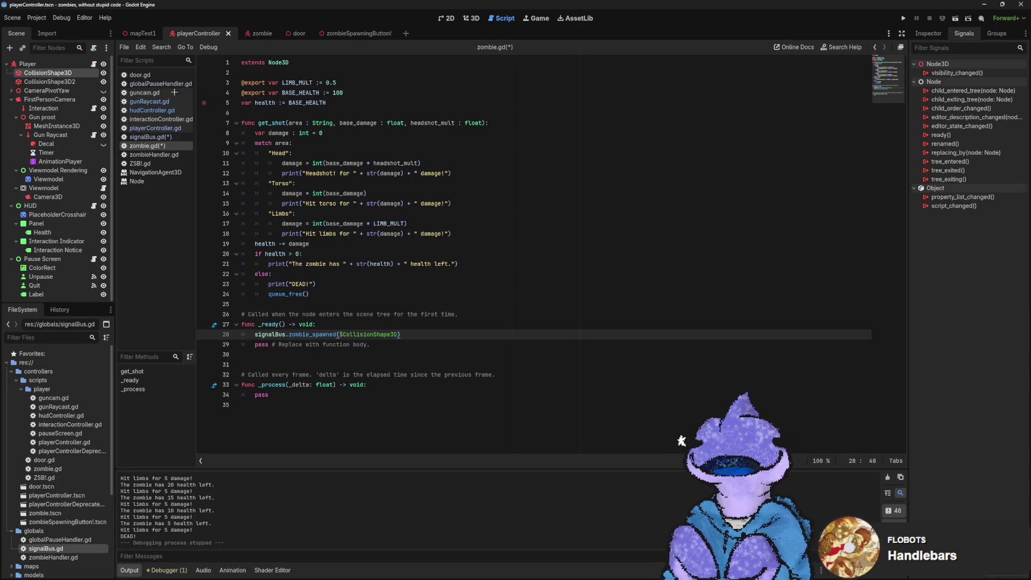
Step: In gunRaycast.gd, add a blank line in _ready after timer.one_shot = true
click(148, 101)
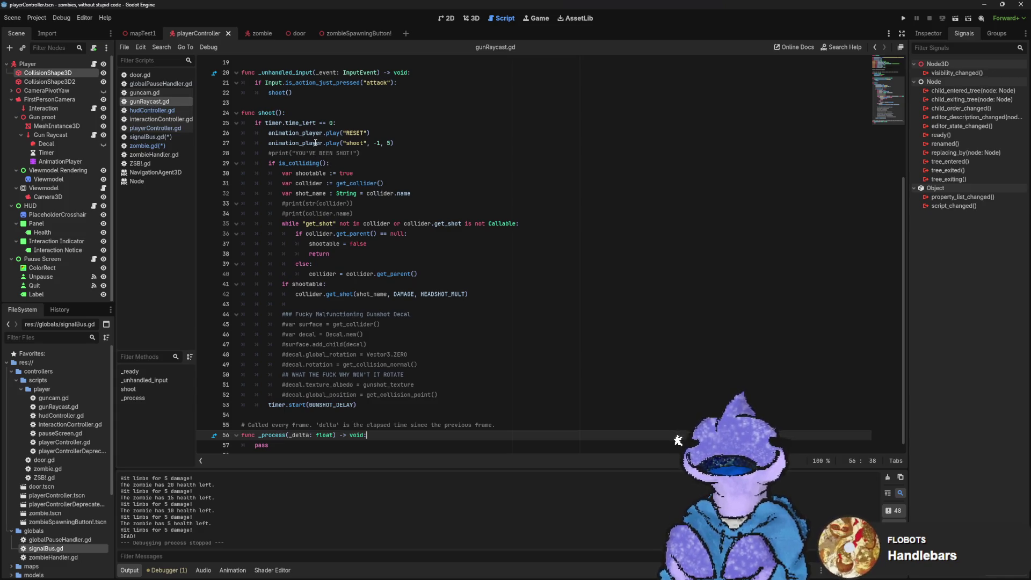
scroll(317, 161, up, 6)
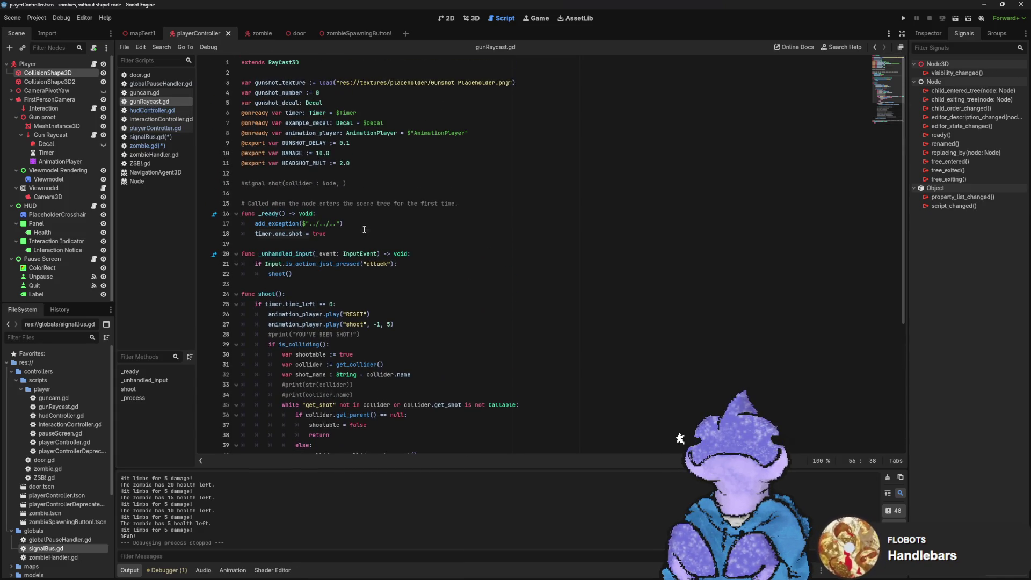
click(391, 231)
key(Return)
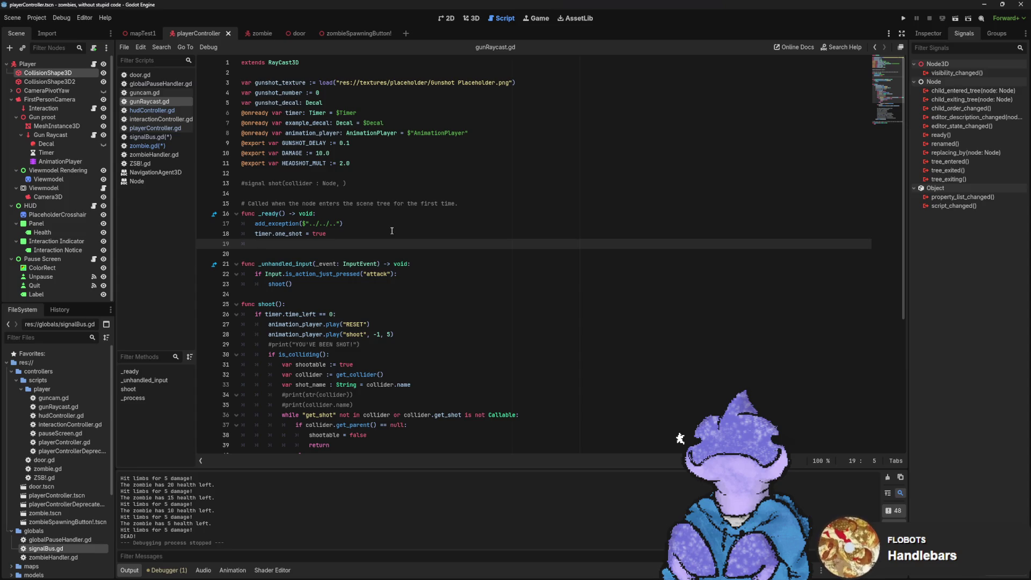